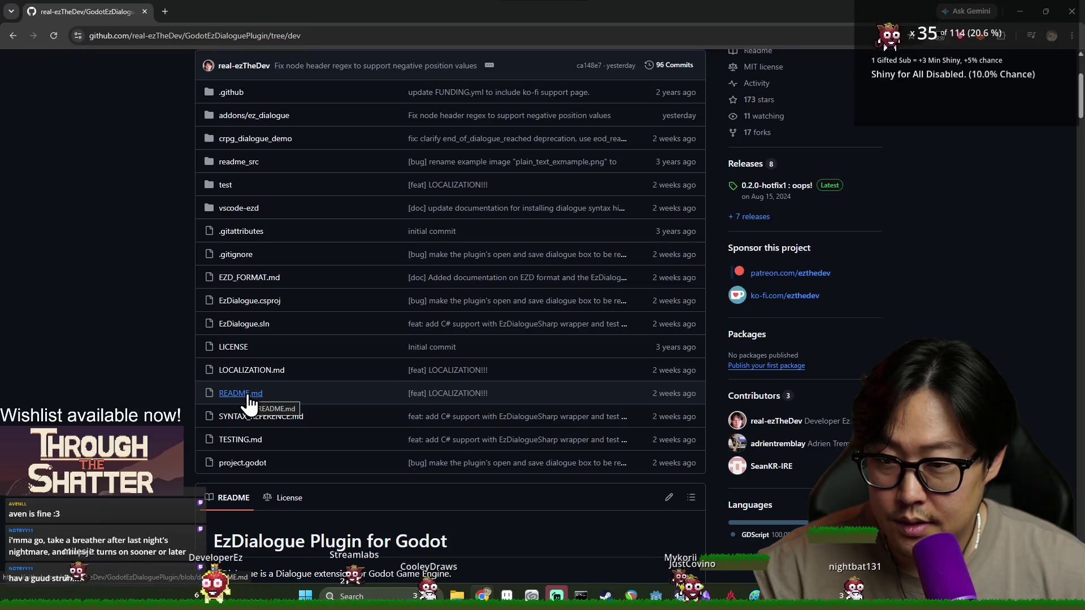
# Step: Open EZD_FORMAT.md and inspect its EzDialogueReader.start_dialogue reference
pyautogui.click(238, 279)
pyautogui.scroll(-5, 398, 288)
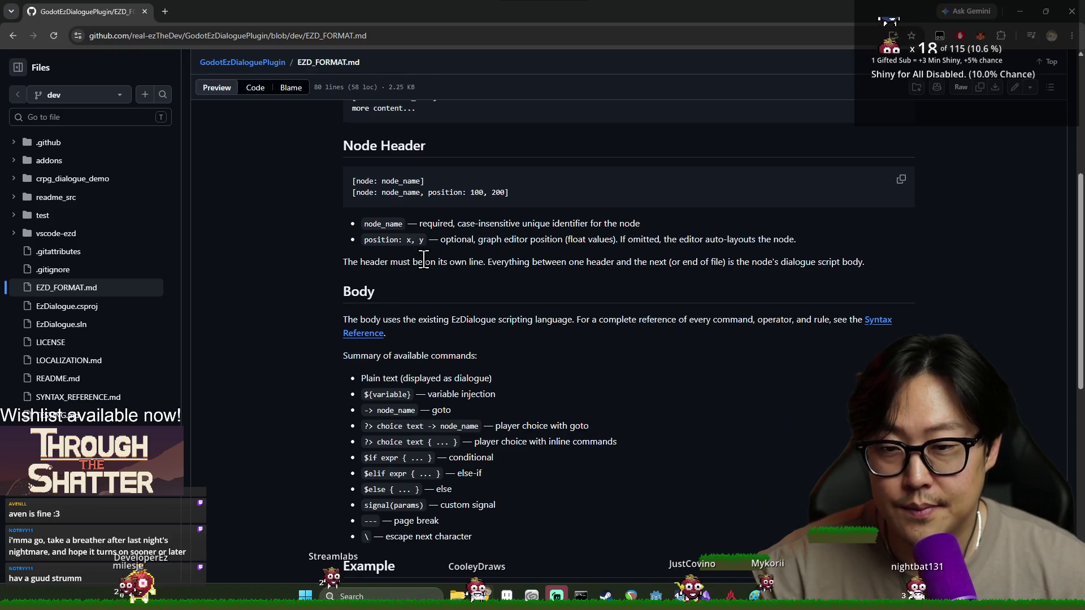
pyautogui.scroll(-8, 429, 258)
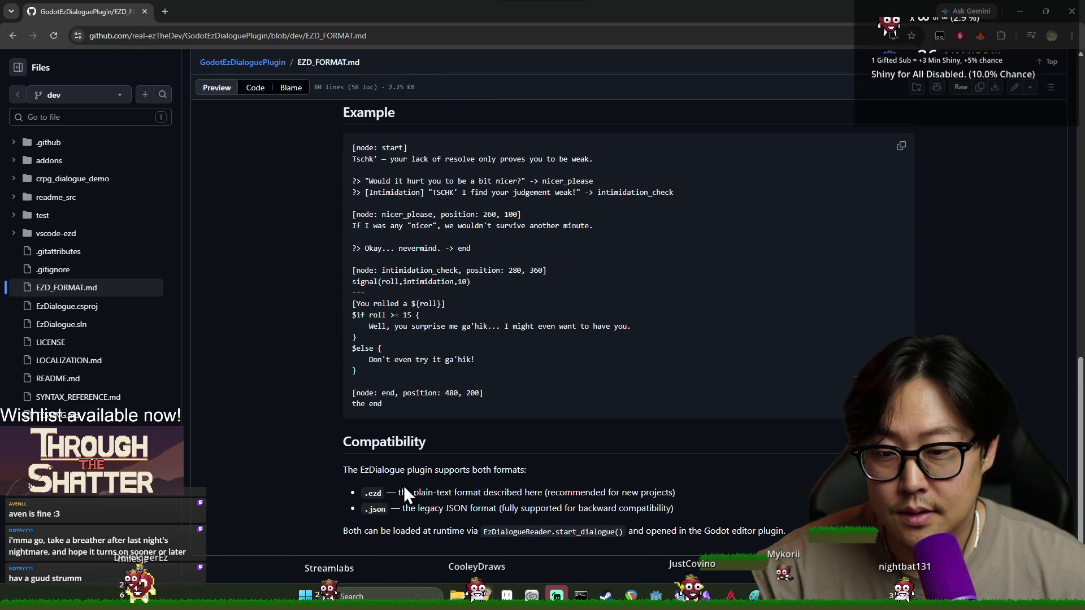
pyautogui.moveTo(432, 496); pyautogui.dragTo(657, 499)
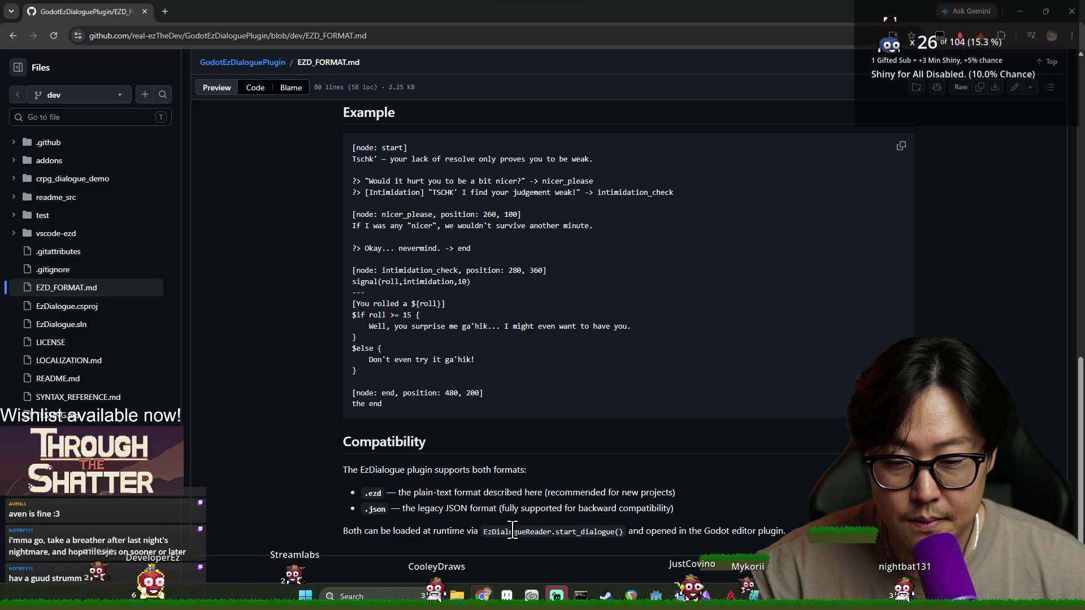
pyautogui.doubleClick(612, 534)
pyautogui.moveTo(551, 531); pyautogui.dragTo(485, 532)
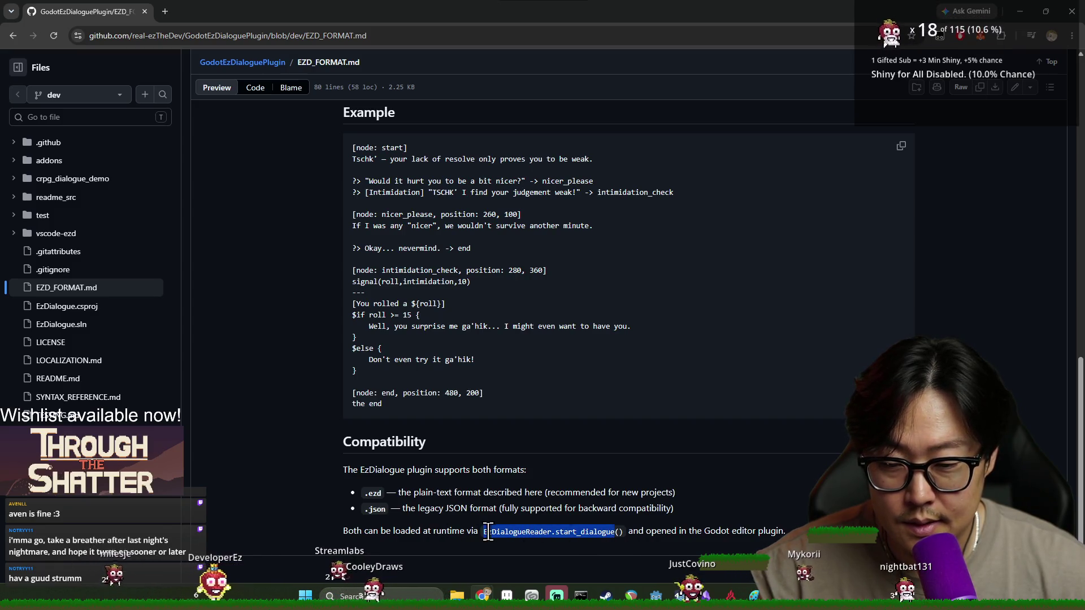
pyautogui.click(690, 524)
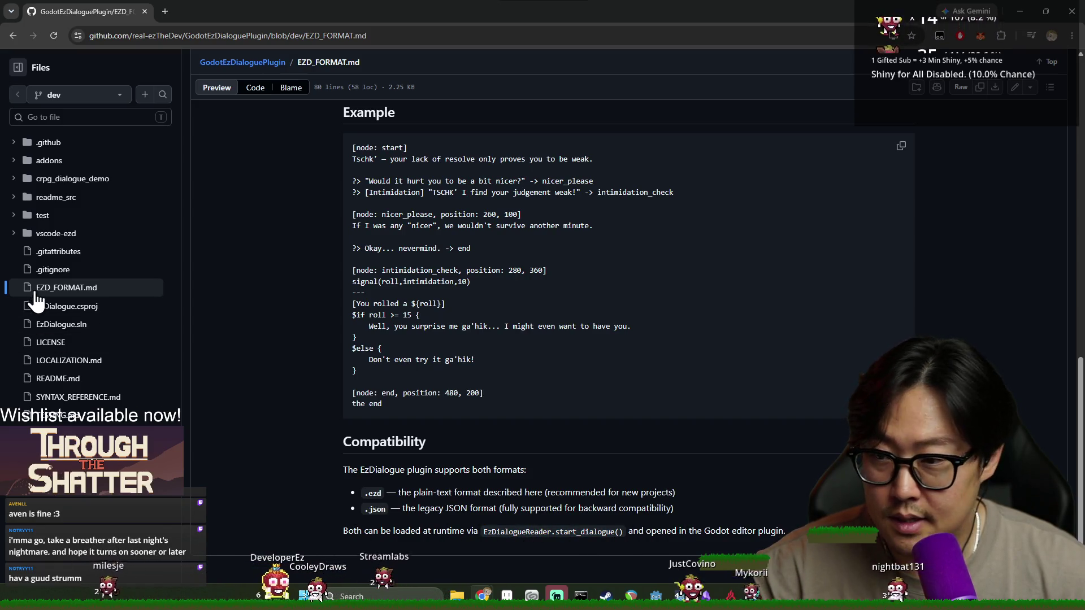
# Step: Open the plugin's README.md and scroll down to the Loading .ezd Files section
pyautogui.click(58, 379)
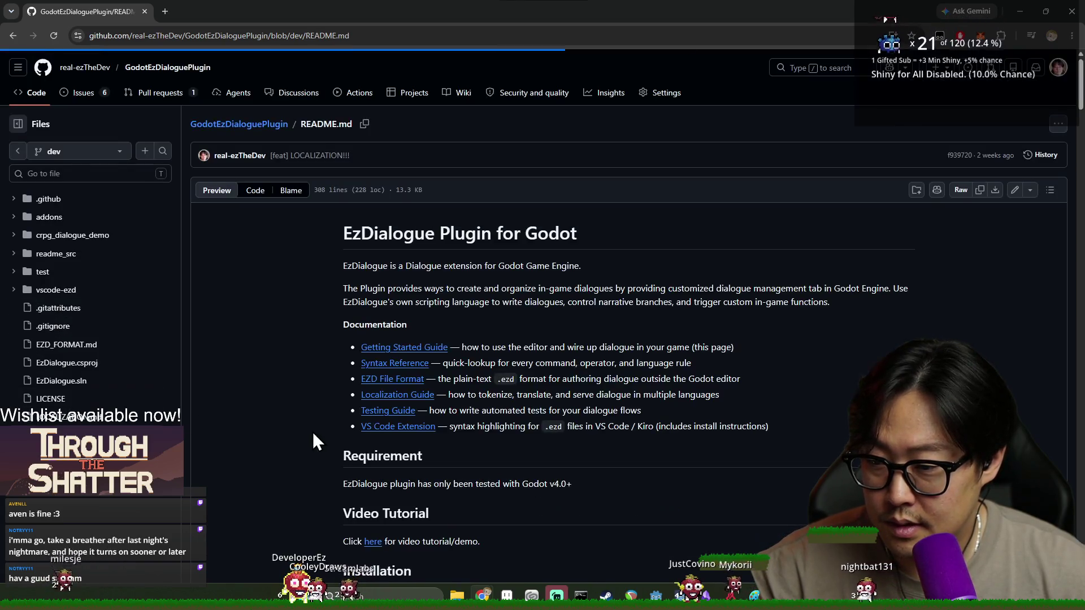
pyautogui.scroll(-12, 418, 407)
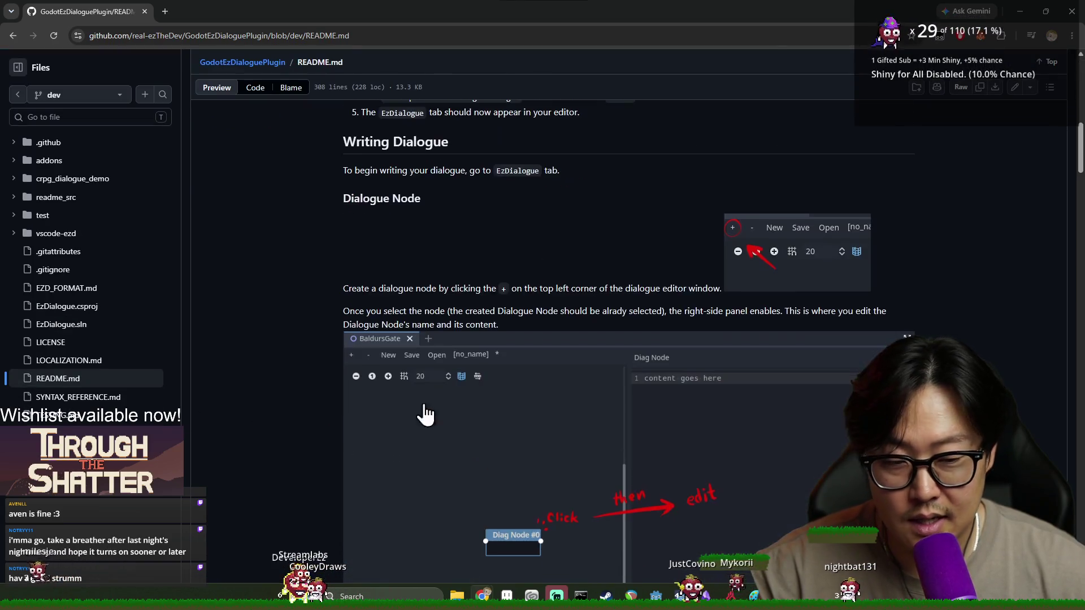
pyautogui.scroll(-15, 580, 281)
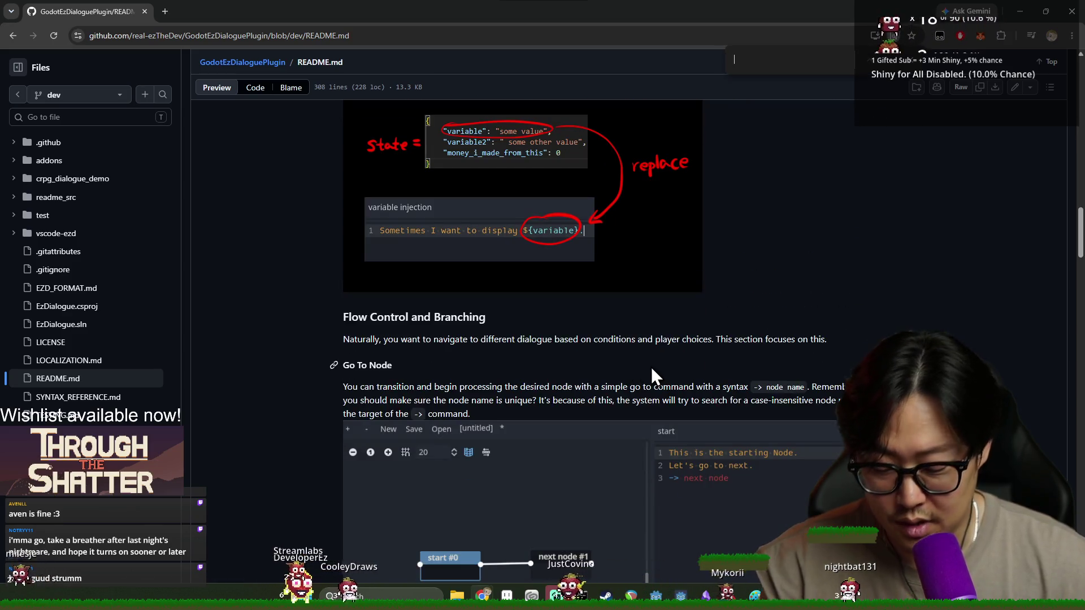
pyautogui.write('start')
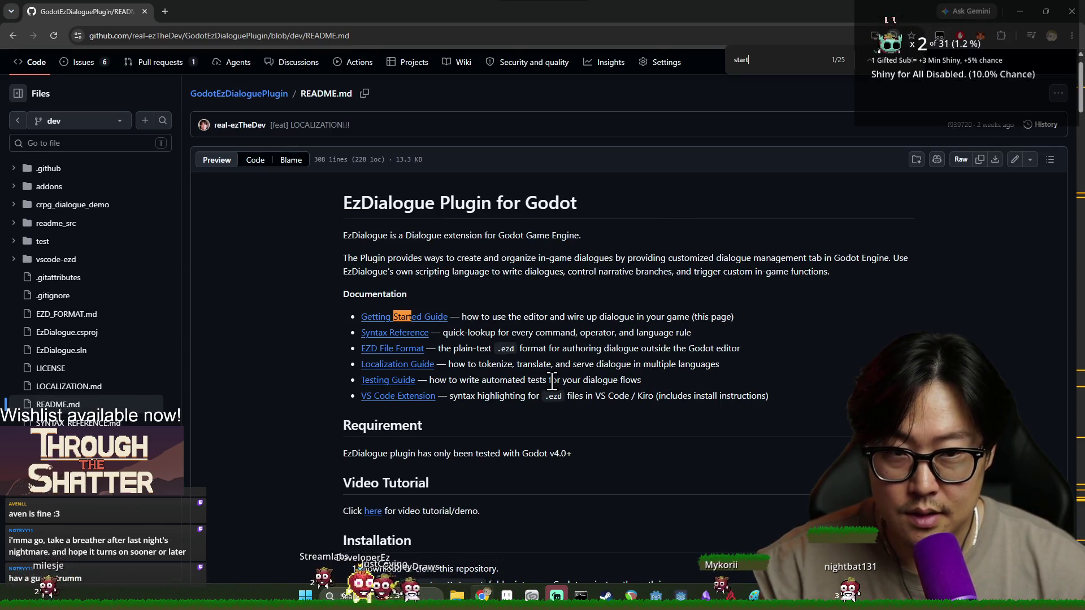
pyautogui.write('(')
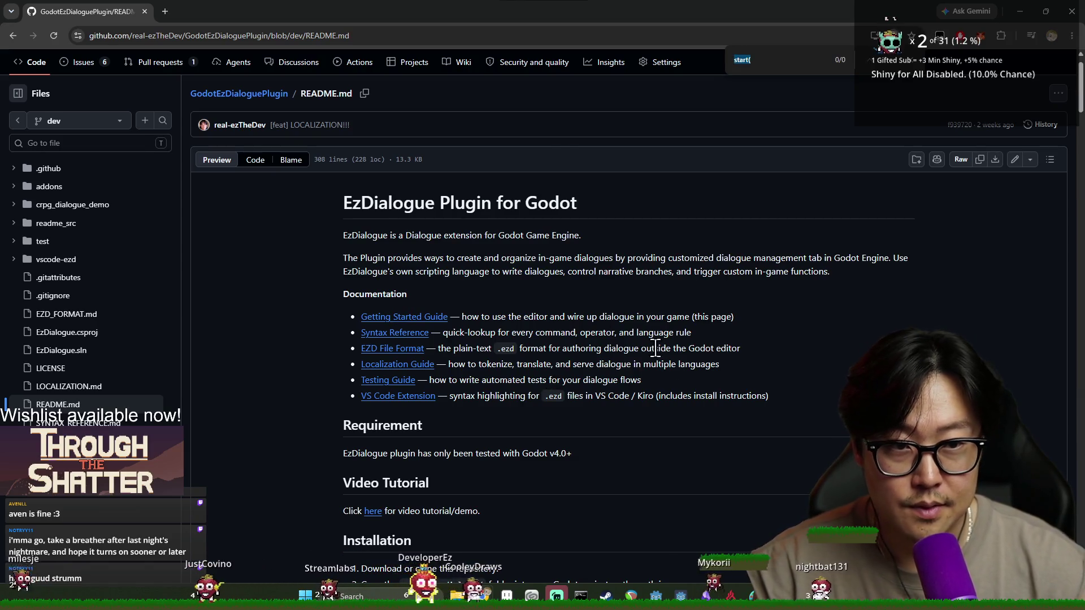
pyautogui.scroll(-10, 727, 397)
pyautogui.scroll(-20, 727, 398)
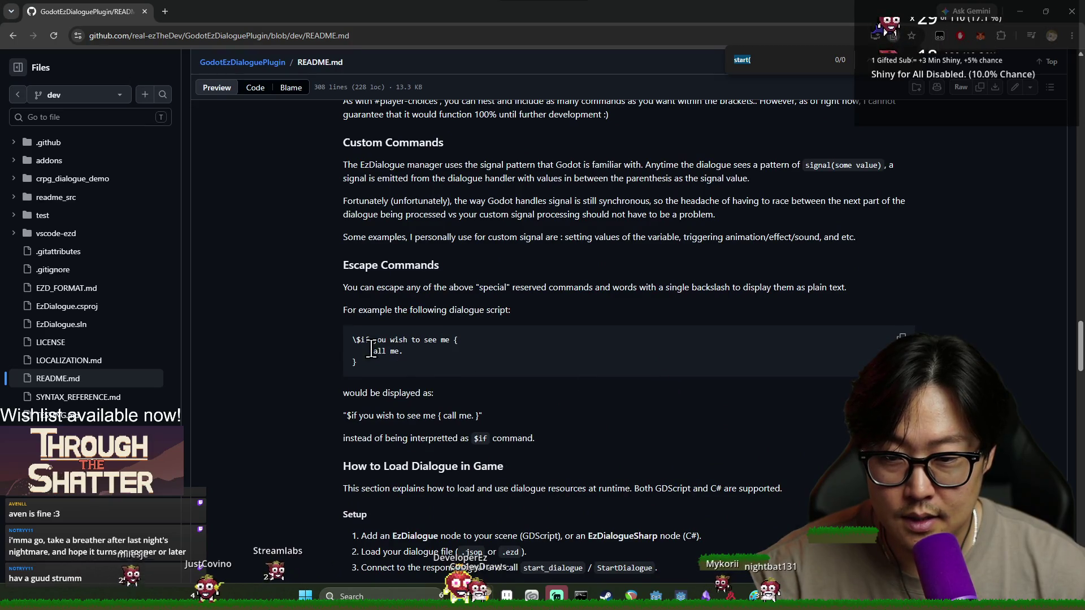
pyautogui.scroll(-10, 430, 353)
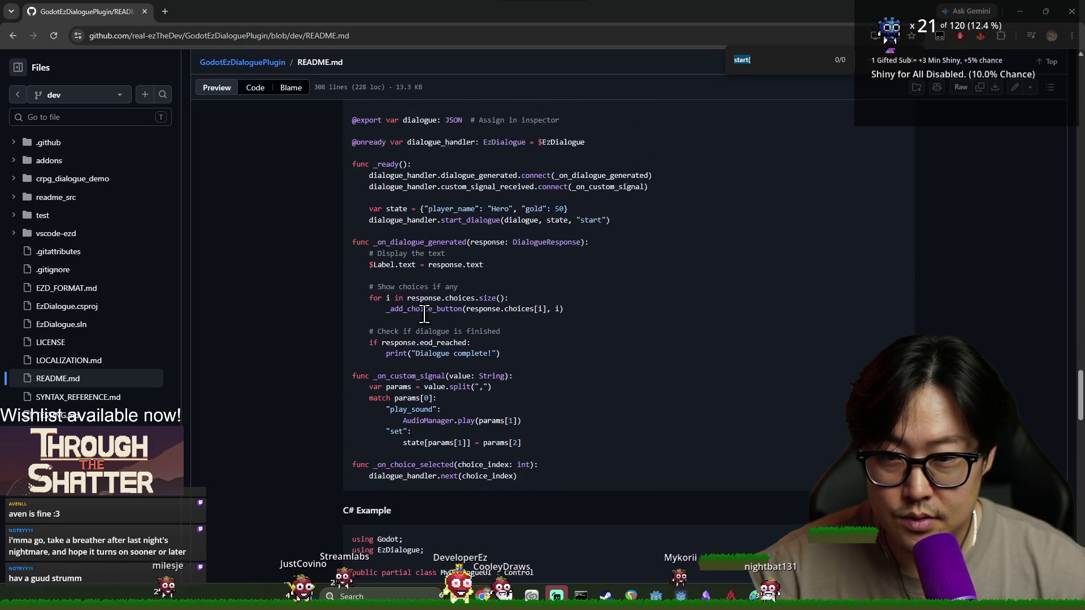
pyautogui.scroll(2, 461, 307)
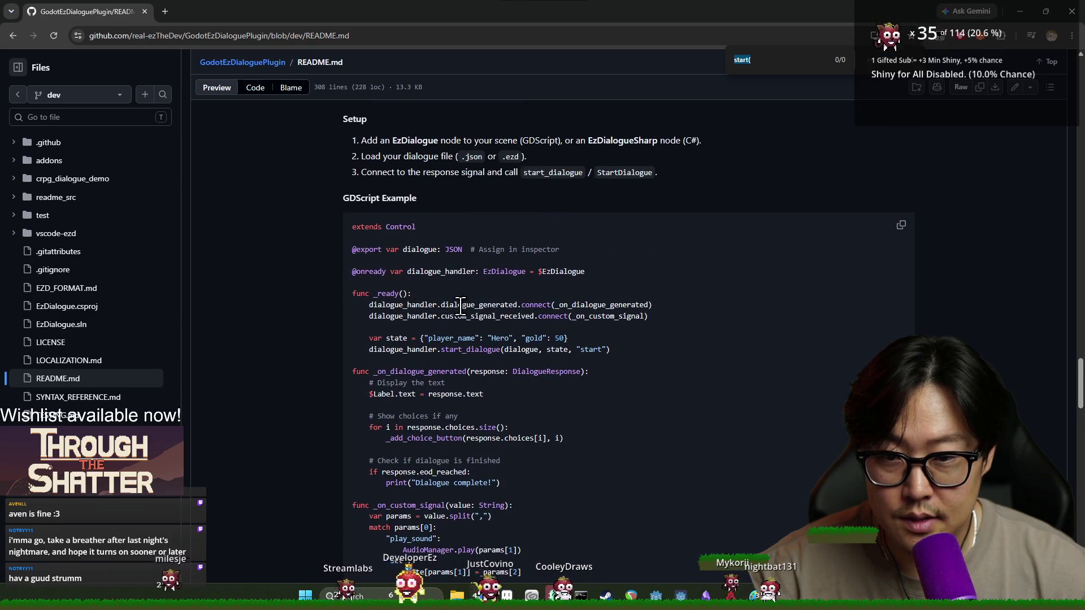
# Step: Examine the GDScript loading line and its dialogue folder path, then return to Godot
pyautogui.doubleClick(419, 249)
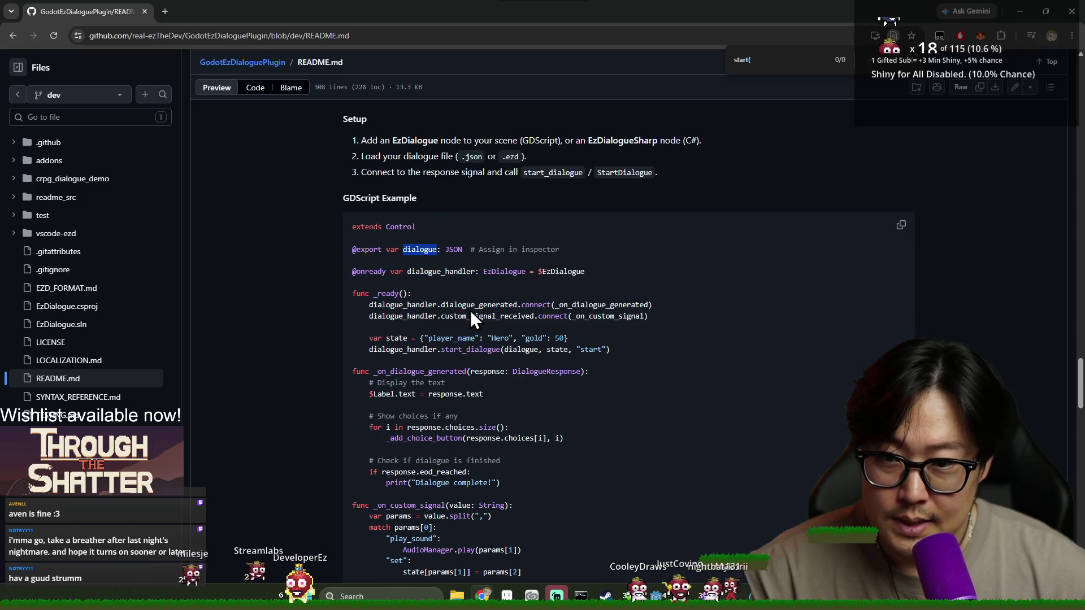
pyautogui.scroll(-7, 470, 314)
pyautogui.scroll(-8, 476, 314)
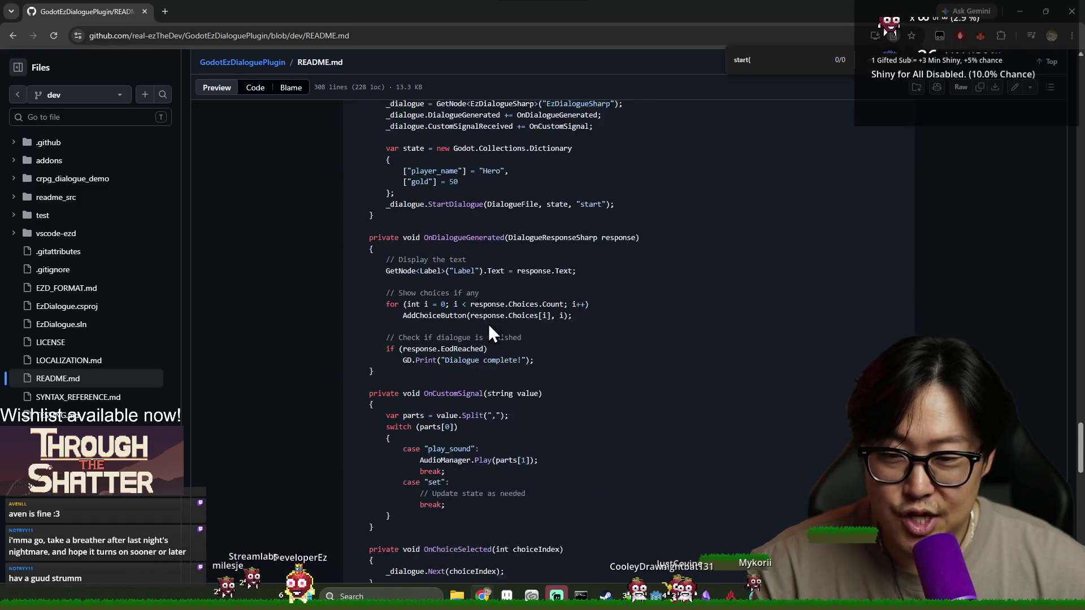
pyautogui.scroll(-5, 494, 322)
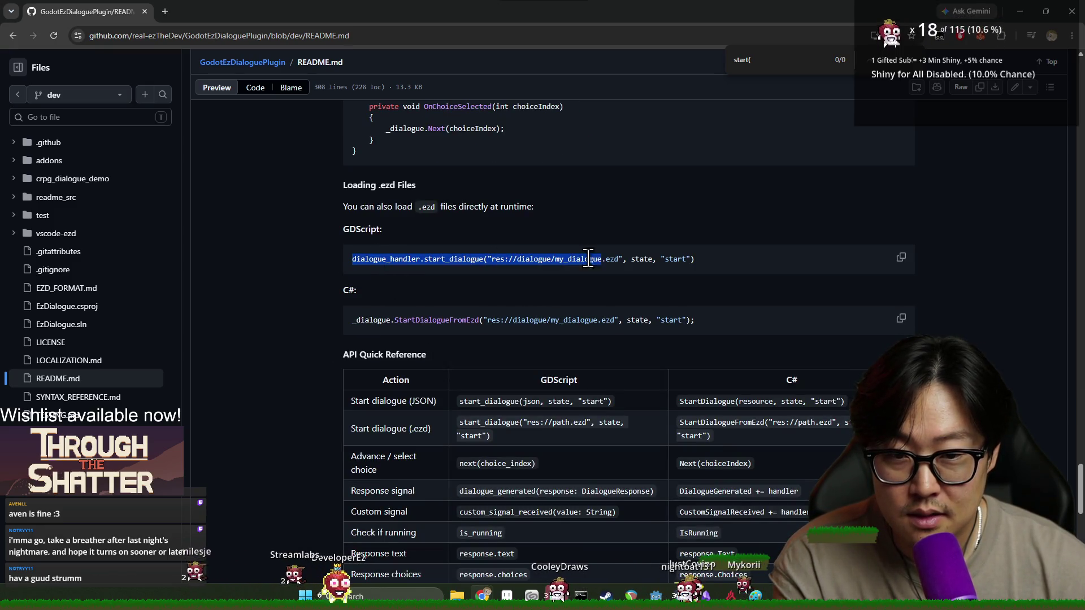
pyautogui.click(707, 261)
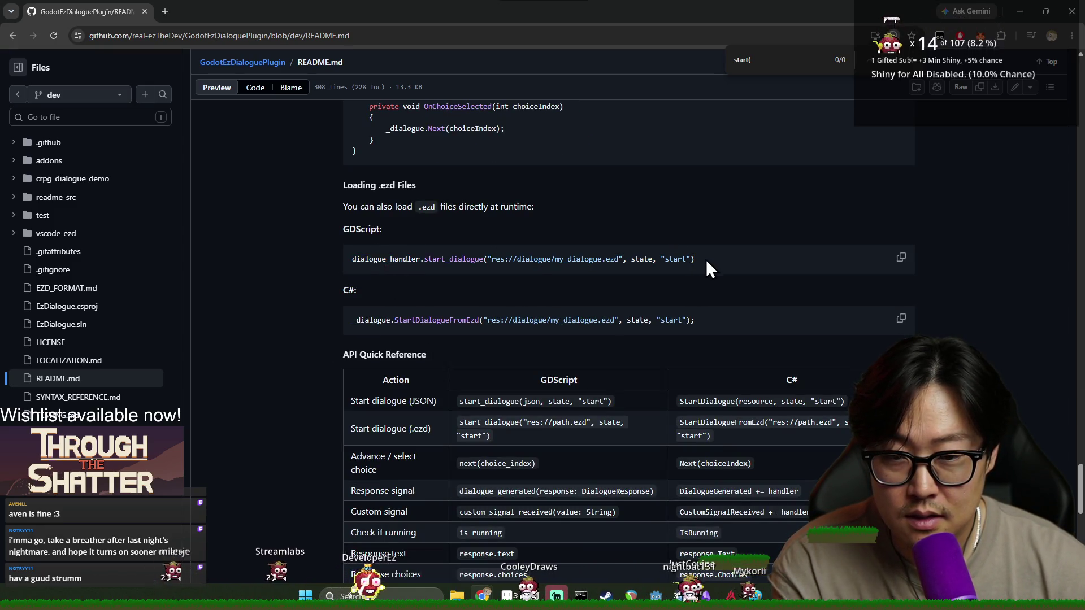
pyautogui.tripleClick(563, 261)
pyautogui.doubleClick(519, 259)
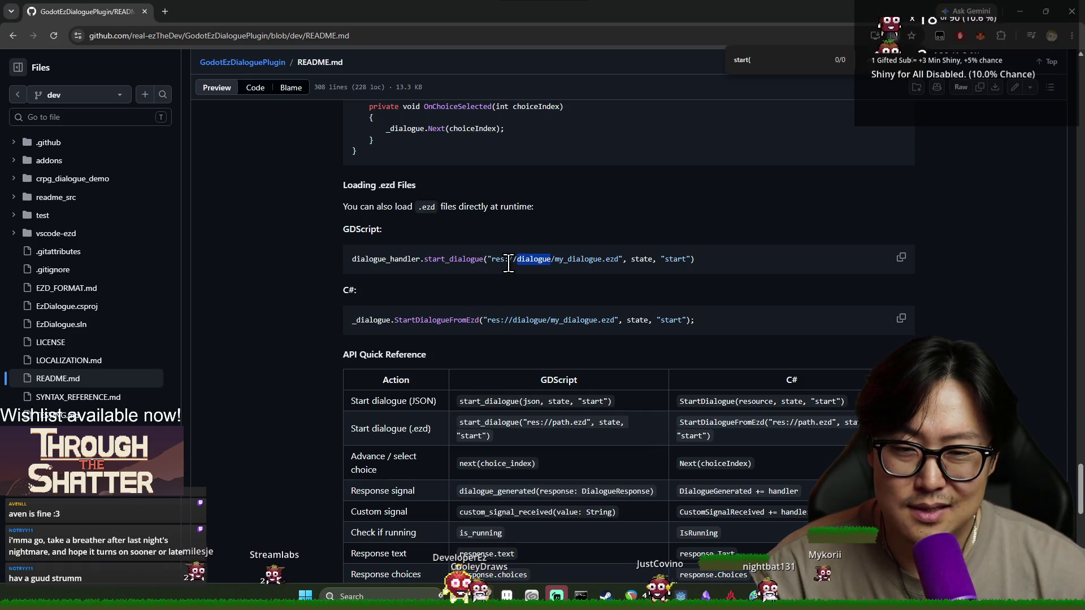
pyautogui.hotkey('alt', 'Tab')
# Step: Replace the WARDEN load constant with WARDEN_DIALOG_PATH := the warden.ezd path string
pyautogui.doubleClick(513, 217)
pyautogui.keyDown('shift'); pyautogui.click(709, 212); pyautogui.keyUp('shift')
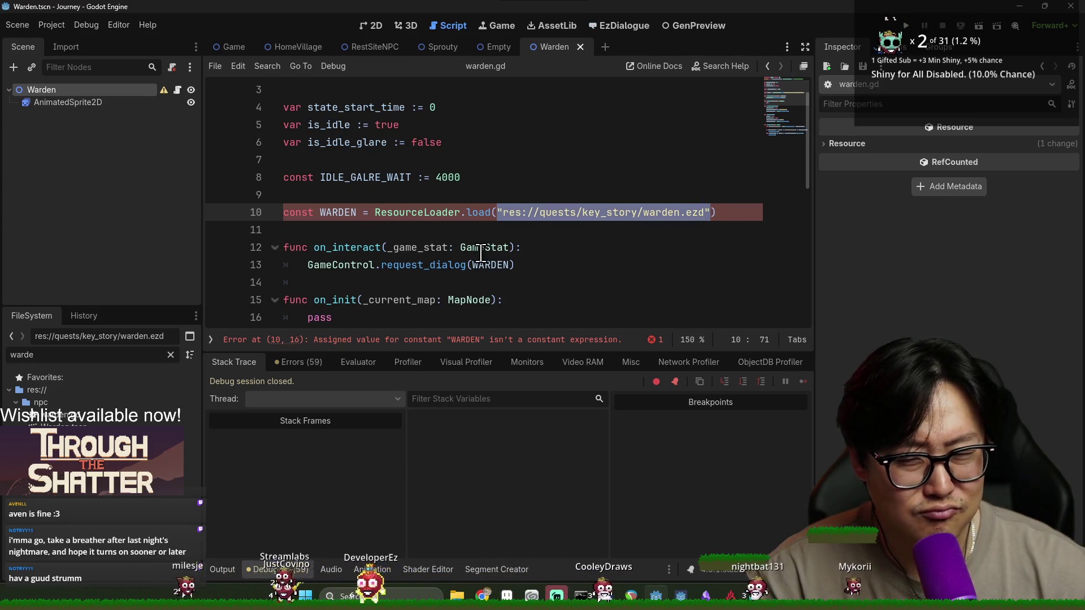
pyautogui.press('BackSpace')
pyautogui.tripleClick(445, 218)
pyautogui.doubleClick(339, 212)
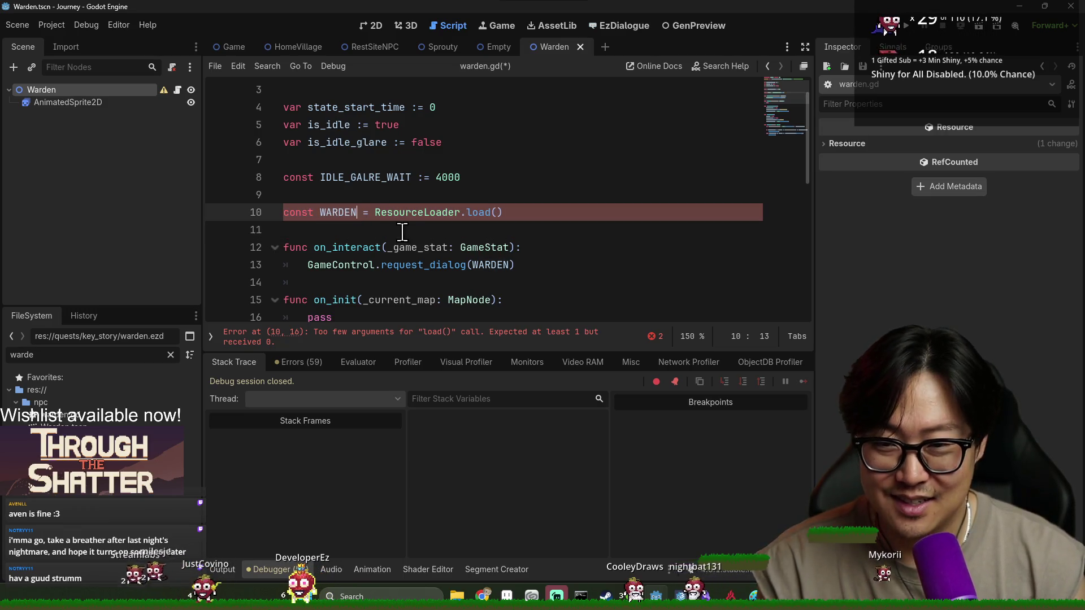
pyautogui.write('_DIALOG_')
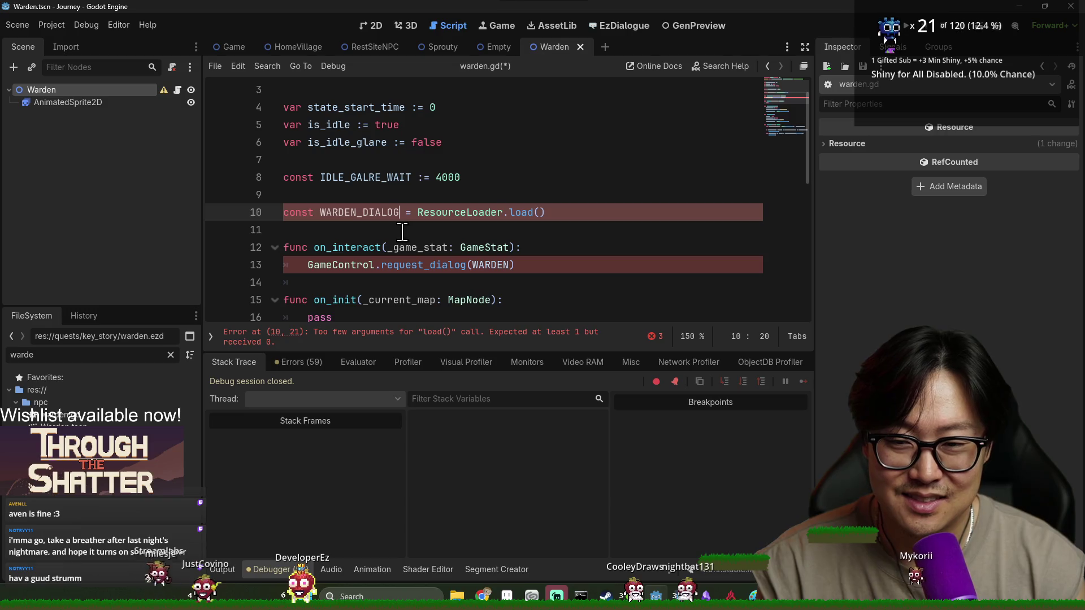
pyautogui.write('PATH')
pyautogui.moveTo(448, 212); pyautogui.dragTo(621, 210)
pyautogui.write('"res://quests/key_story/warden.ezd"')
pyautogui.click(441, 212)
pyautogui.press('BackSpace')
pyautogui.write(':')
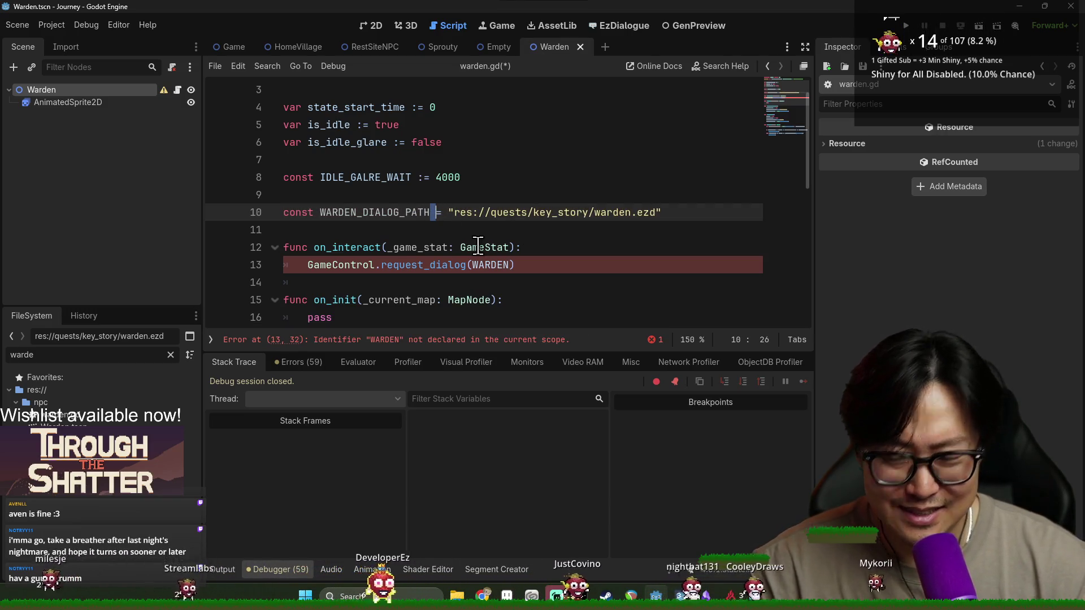
pyautogui.click(440, 213)
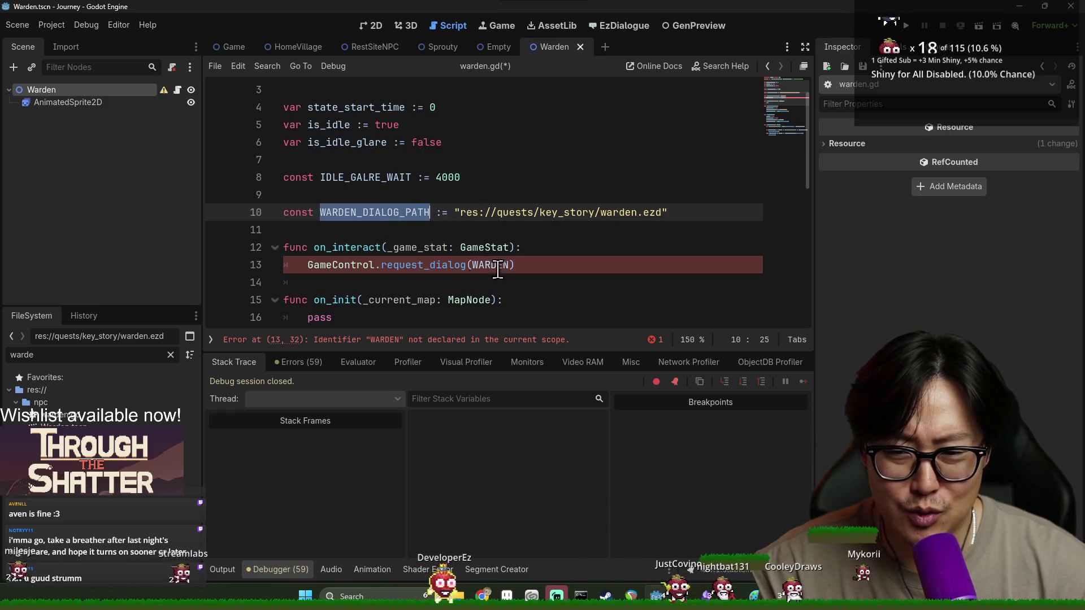
# Step: Use the new constant on line 13, jump to request_dialog in game_control.gd, and save
pyautogui.click(499, 265)
pyautogui.doubleClick(499, 265)
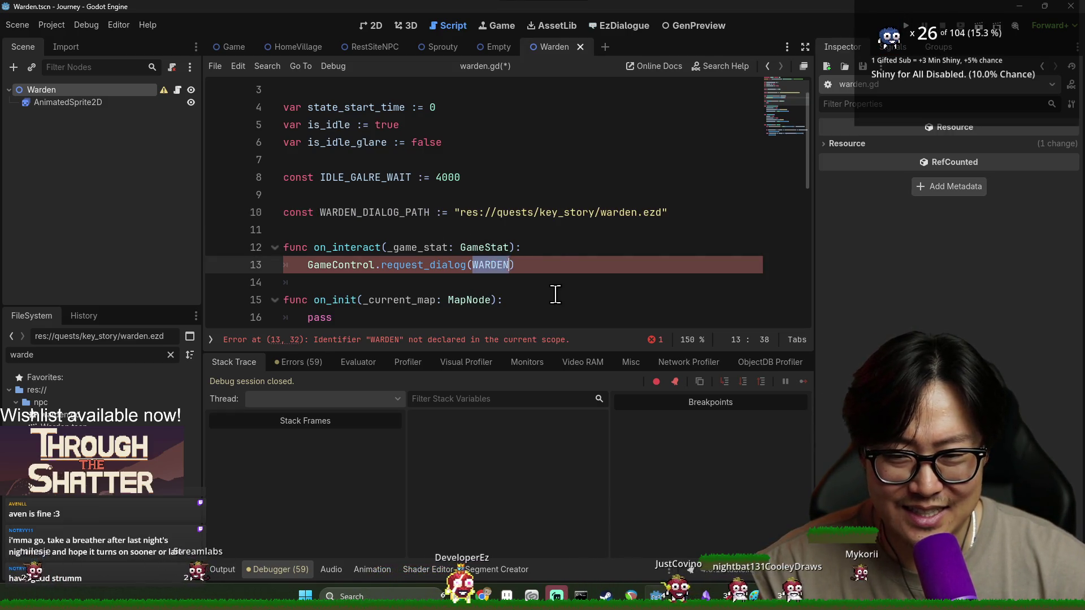
pyautogui.keyDown('ctrl'); pyautogui.click(422, 266); pyautogui.keyUp('ctrl')
pyautogui.click(384, 213)
pyautogui.hotkey('ctrl', 's')
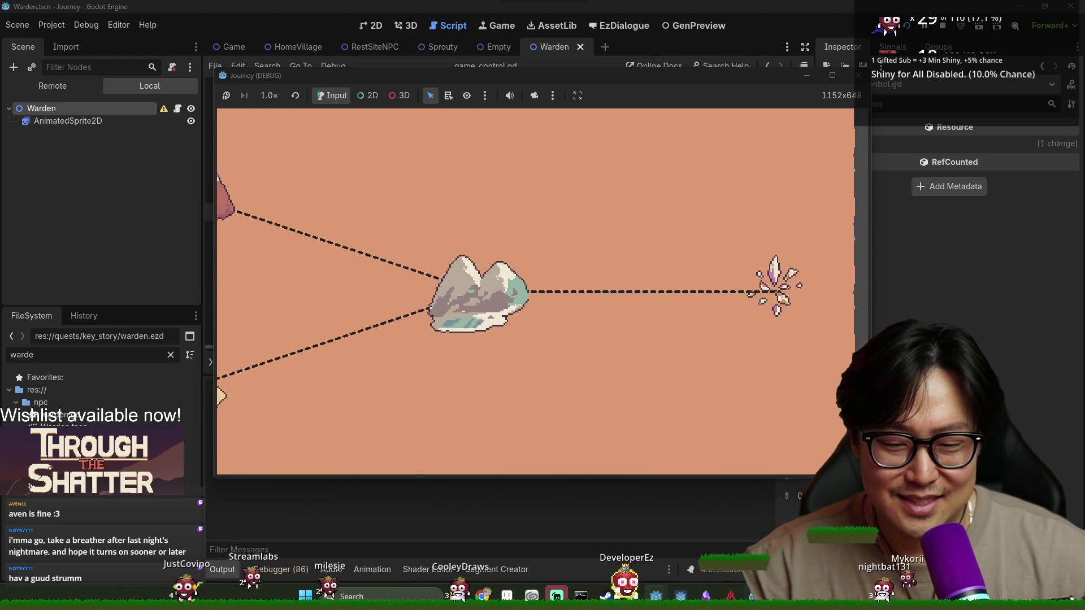
# Step: Switch from the running Journey game to the Discord window
pyautogui.hotkey('alt', 'Tab')
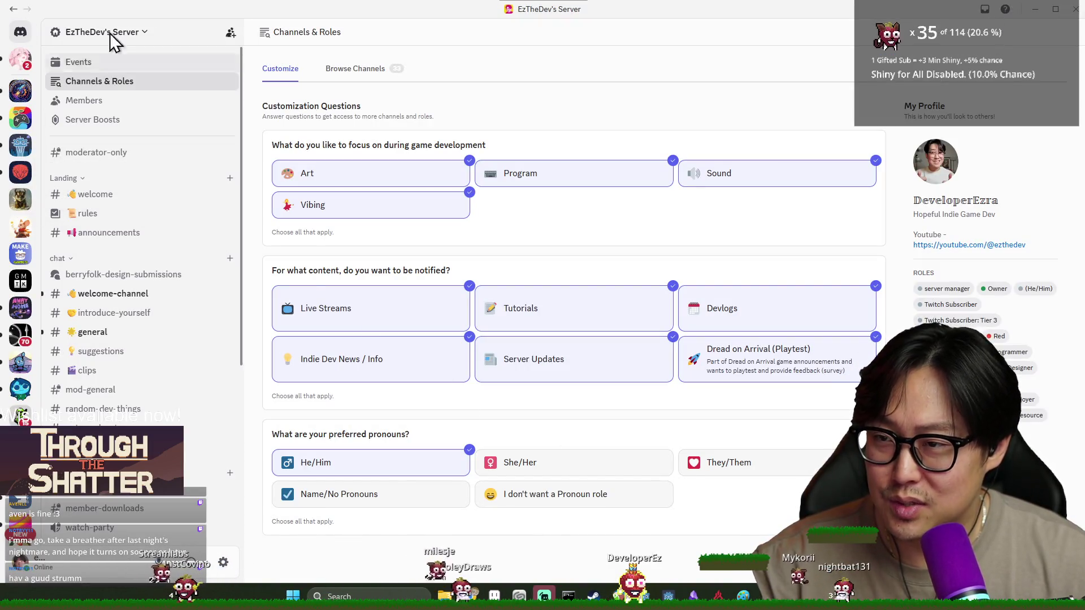
# Step: Restore Discord to a smaller window and bring the running Journey game back
pyautogui.doubleClick(206, 16)
pyautogui.hotkey('alt', 'Tab')
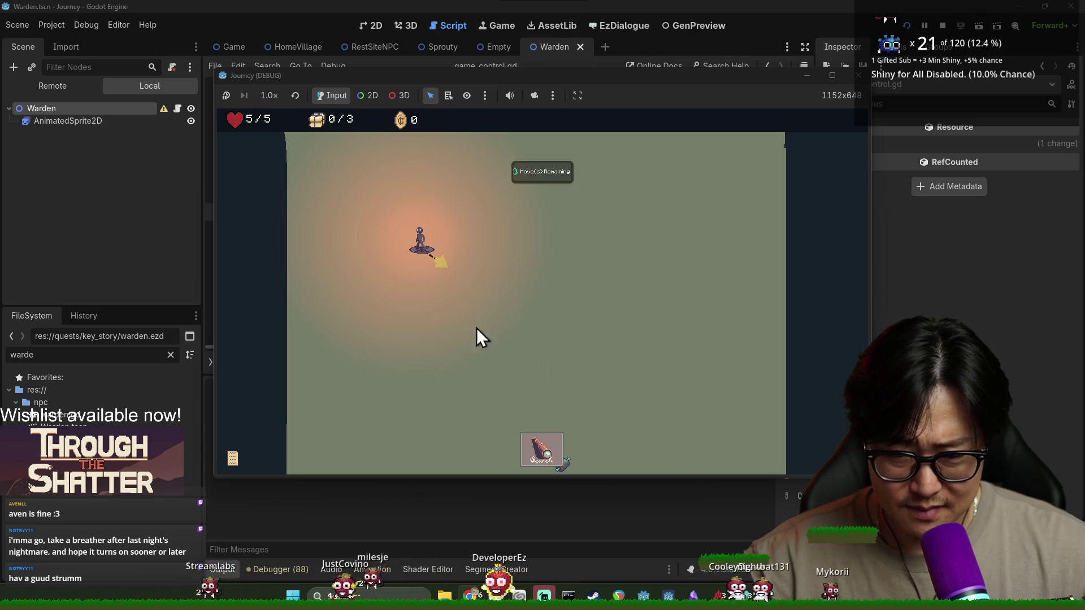
# Step: Stop the running Journey game with F8
pyautogui.press('F8')
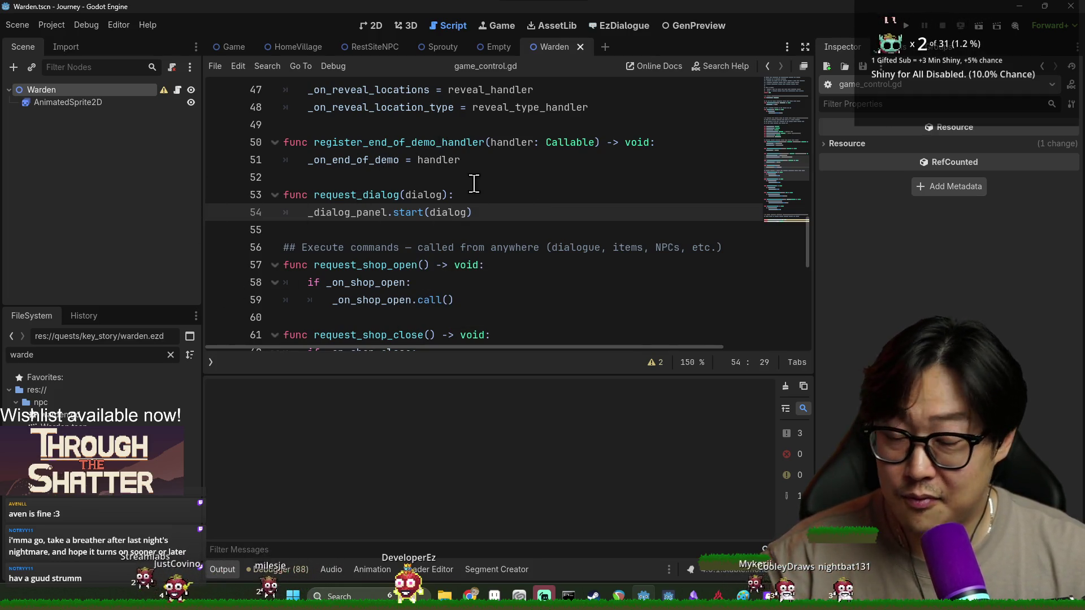
# Step: Review lines 51–55 of the end-of-demo handler, then switch to the Game scene
pyautogui.click(369, 160)
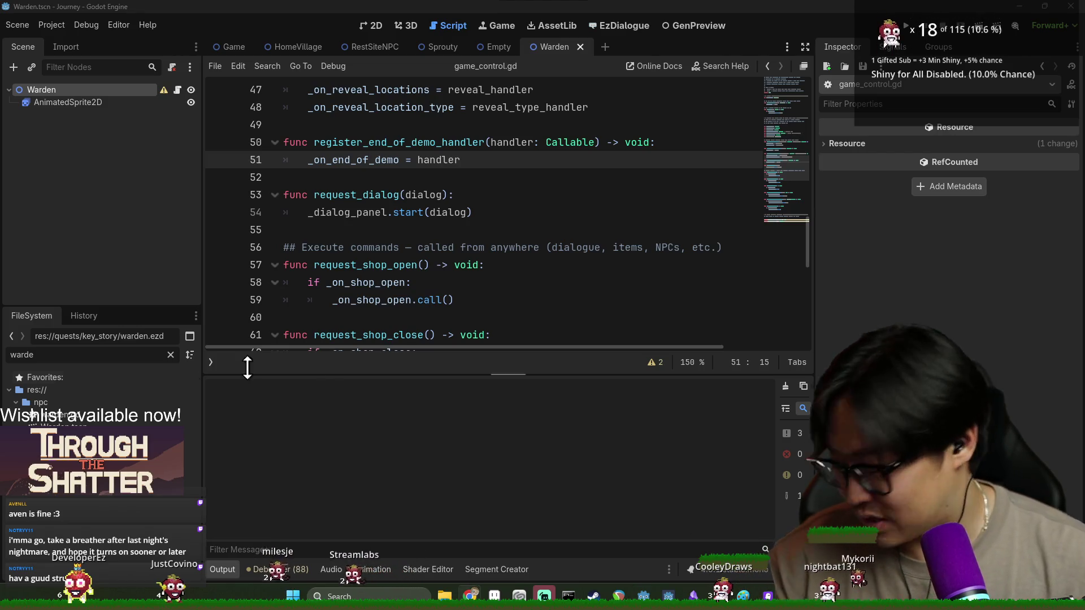
pyautogui.click(395, 232)
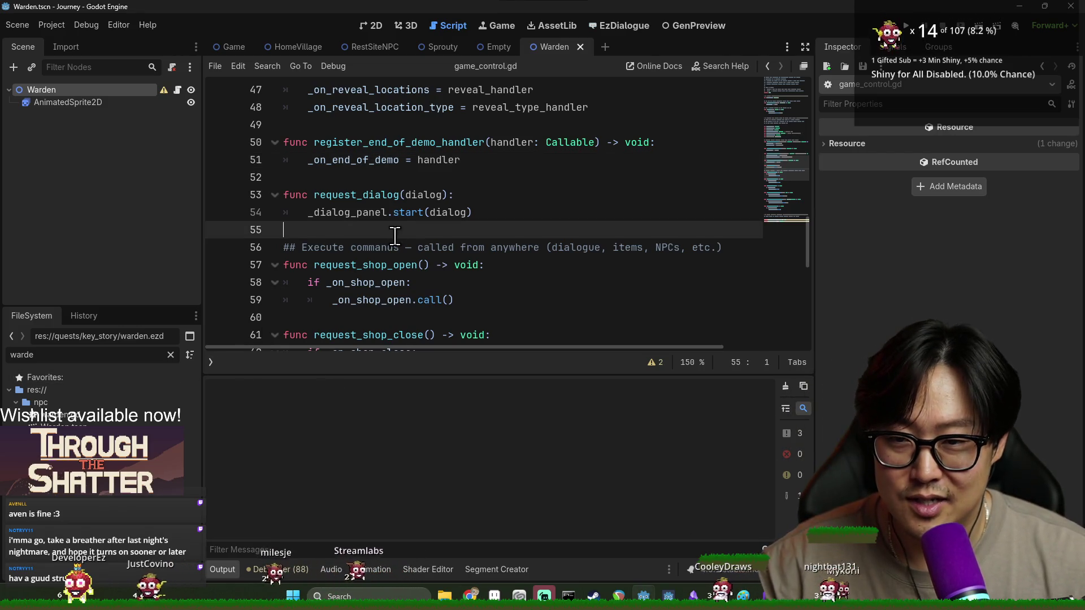
pyautogui.click(335, 159)
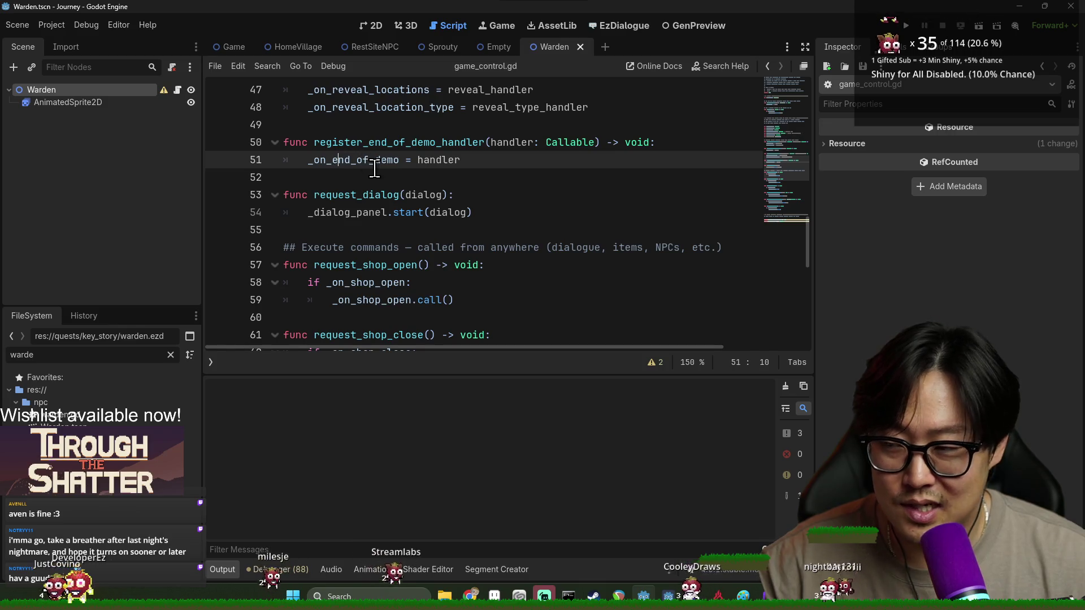
pyautogui.click(236, 47)
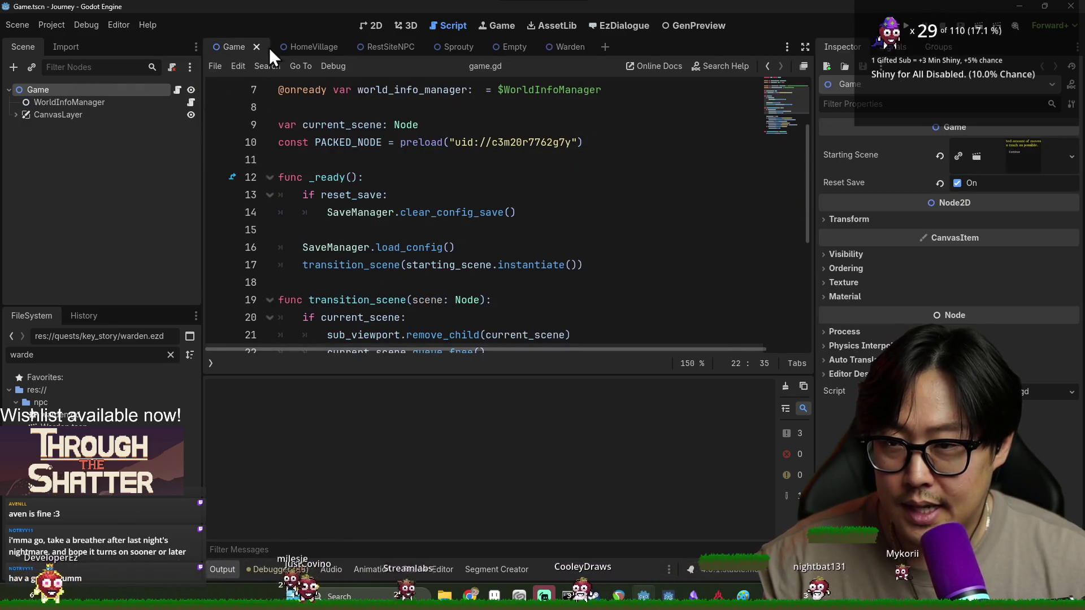
# Step: Filter the FileSystem for 'journey_mo' and open journey_mode.gd
pyautogui.doubleClick(111, 350)
pyautogui.write('journey_mo')
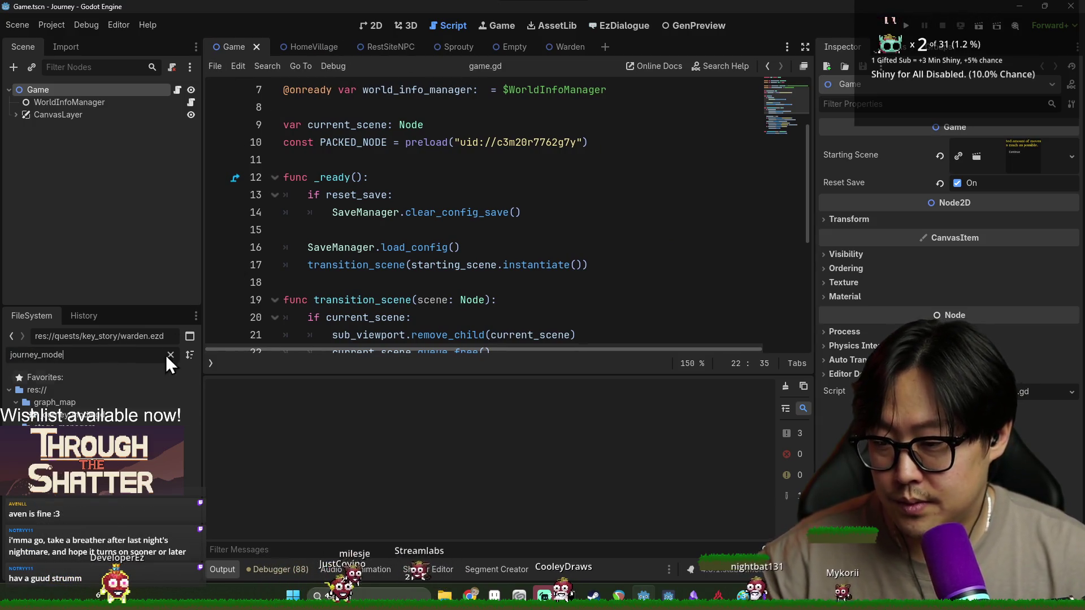
pyautogui.doubleClick(113, 419)
pyautogui.scroll(-2, 316, 158)
pyautogui.click(395, 176)
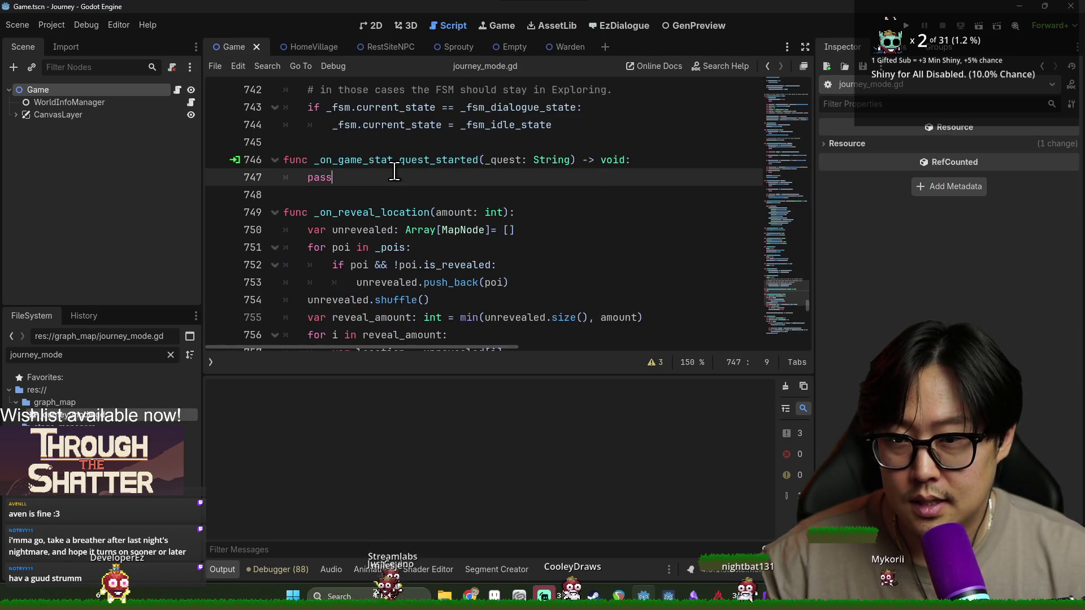
# Step: Search the script for 'explor' and go to the _enter_intro_explore_mode definition
pyautogui.hotkey('ctrl', 'f')
pyautogui.write('start_expl')
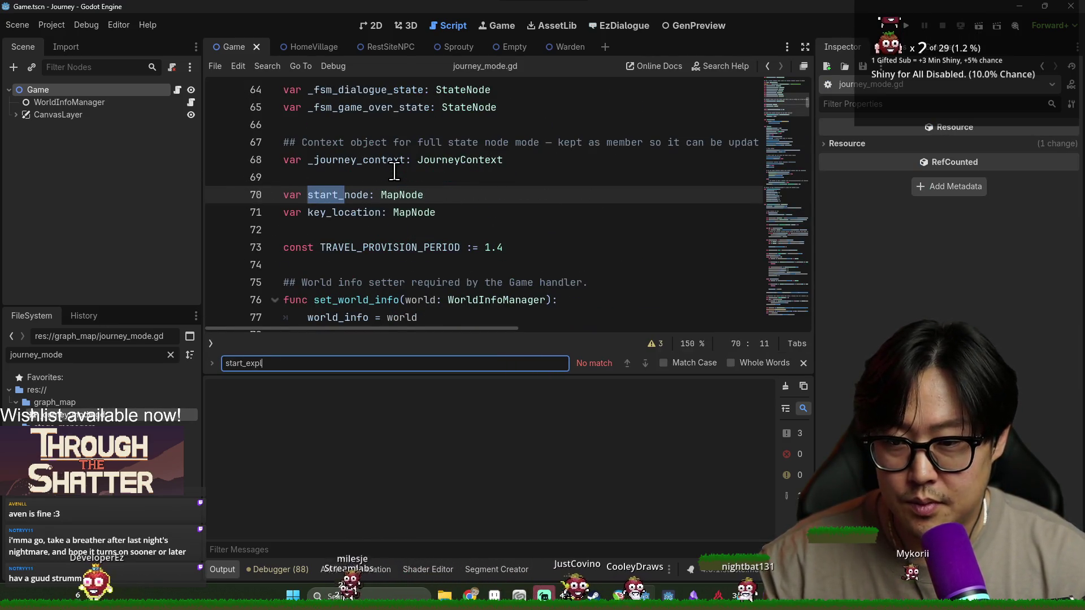
pyautogui.hotkey('ctrl', 'a')
pyautogui.write('explor')
pyautogui.keyDown('ctrl'); pyautogui.click(427, 199); pyautogui.keyUp('ctrl')
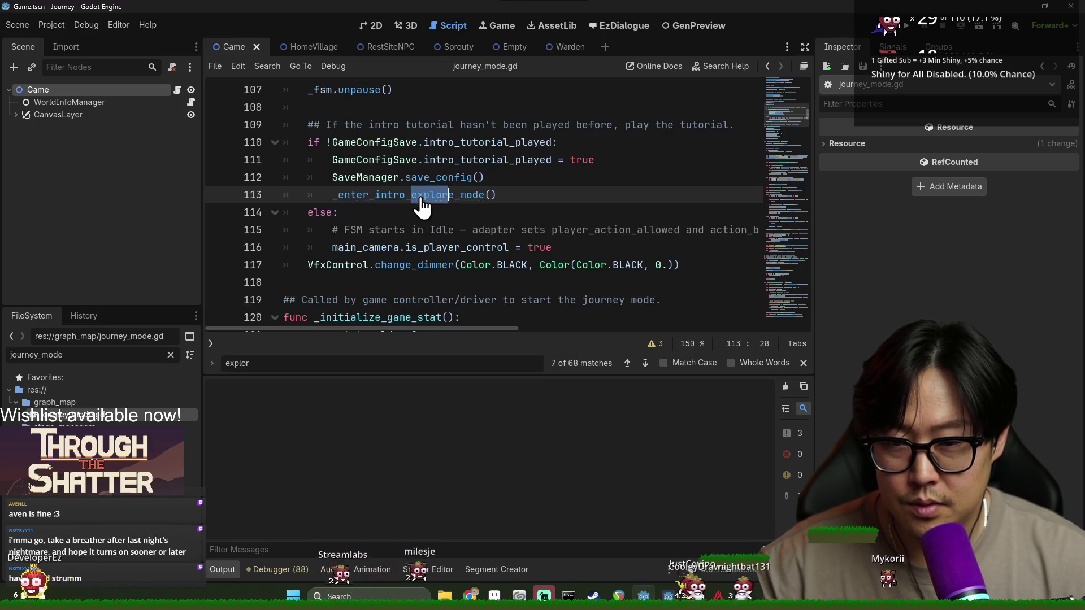
pyautogui.doubleClick(370, 163)
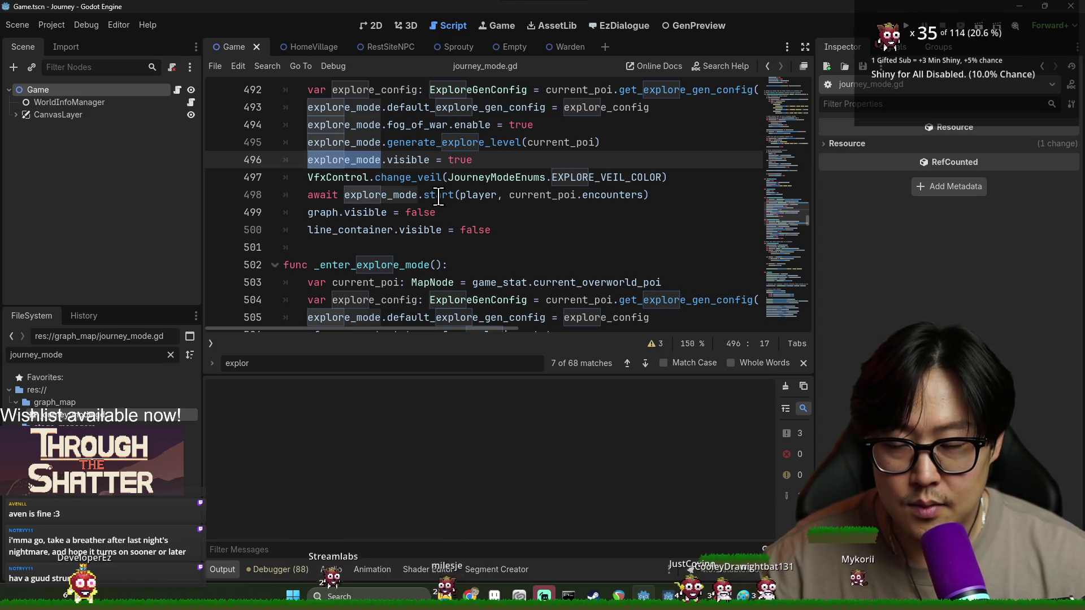
# Step: Follow generate_explore_level into explore_mode.gd and locate _preprocess_level_model
pyautogui.keyDown('ctrl'); pyautogui.click(447, 146); pyautogui.keyUp('ctrl')
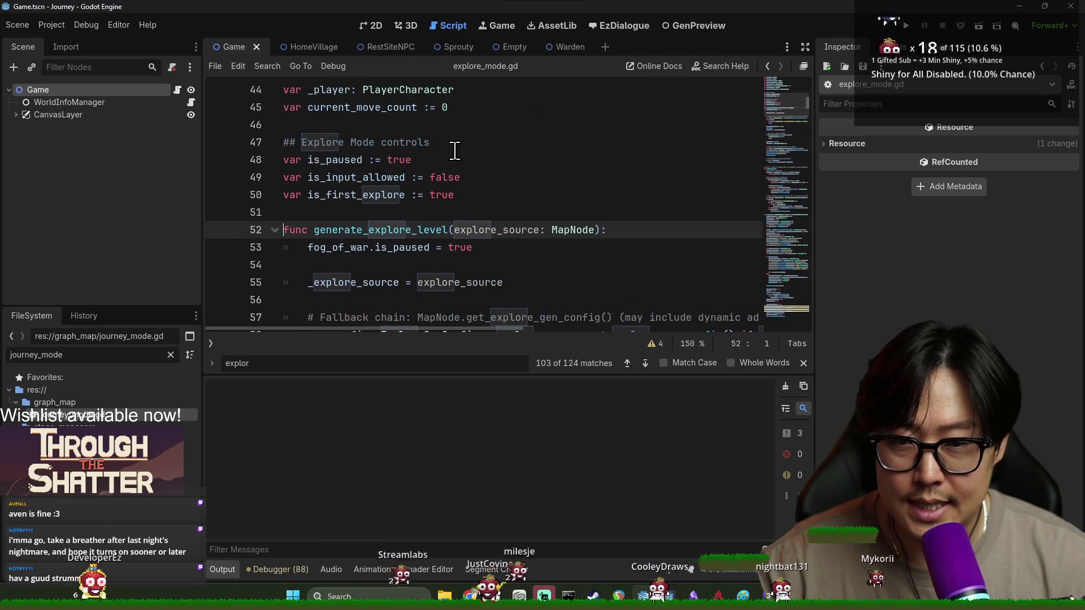
pyautogui.scroll(-4, 453, 174)
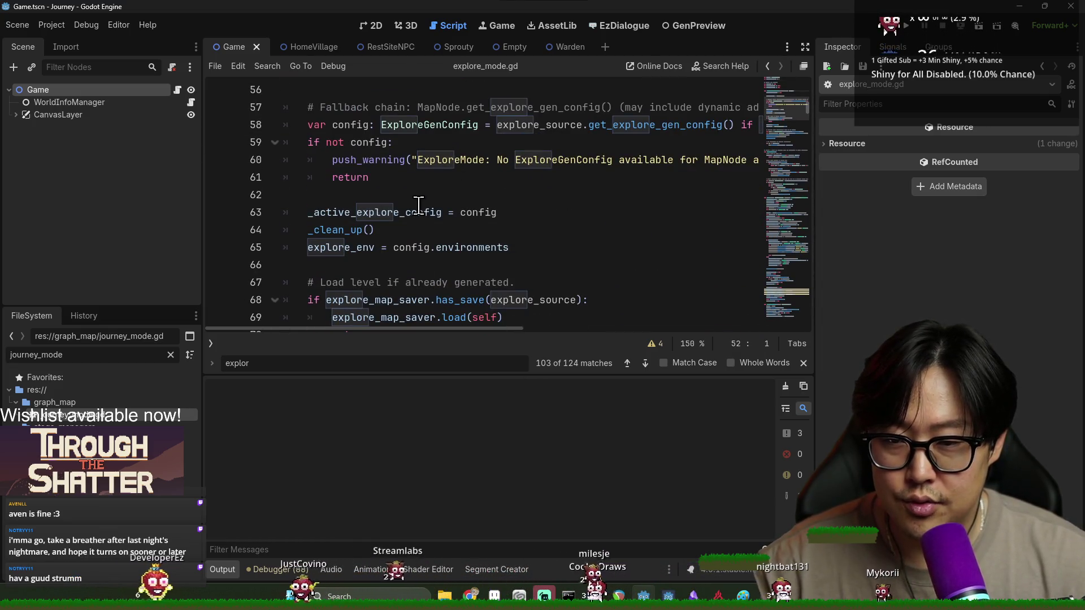
pyautogui.scroll(-1, 416, 213)
pyautogui.scroll(-3, 406, 215)
pyautogui.scroll(1, 408, 219)
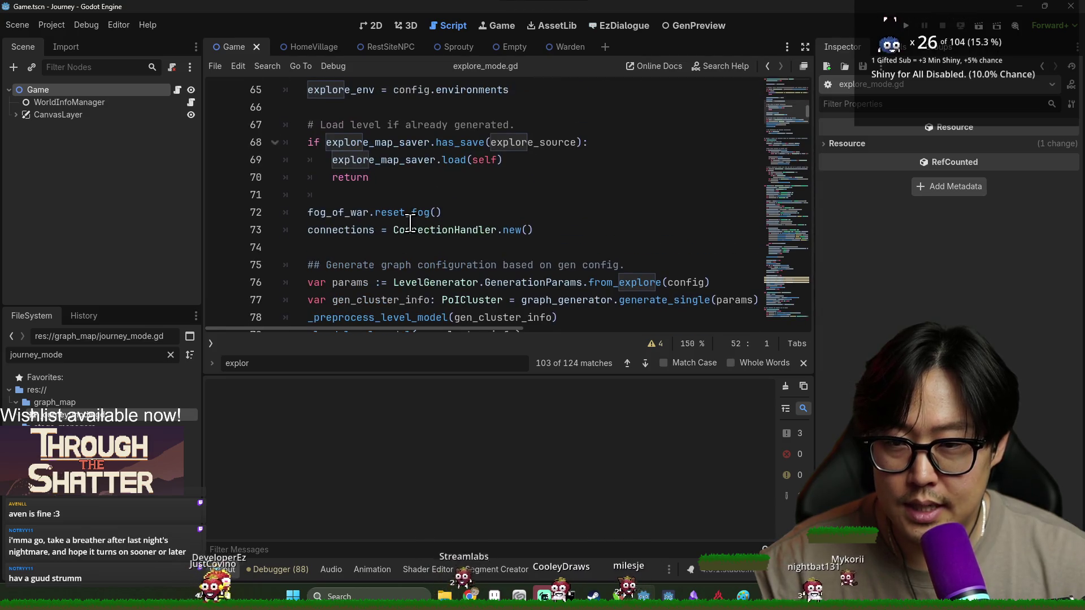
pyautogui.scroll(-2, 411, 224)
pyautogui.keyDown('ctrl'); pyautogui.click(367, 212); pyautogui.keyUp('ctrl')
pyautogui.scroll(-3, 373, 221)
pyautogui.scroll(-2, 424, 226)
pyautogui.scroll(2, 410, 158)
pyautogui.scroll(2, 454, 186)
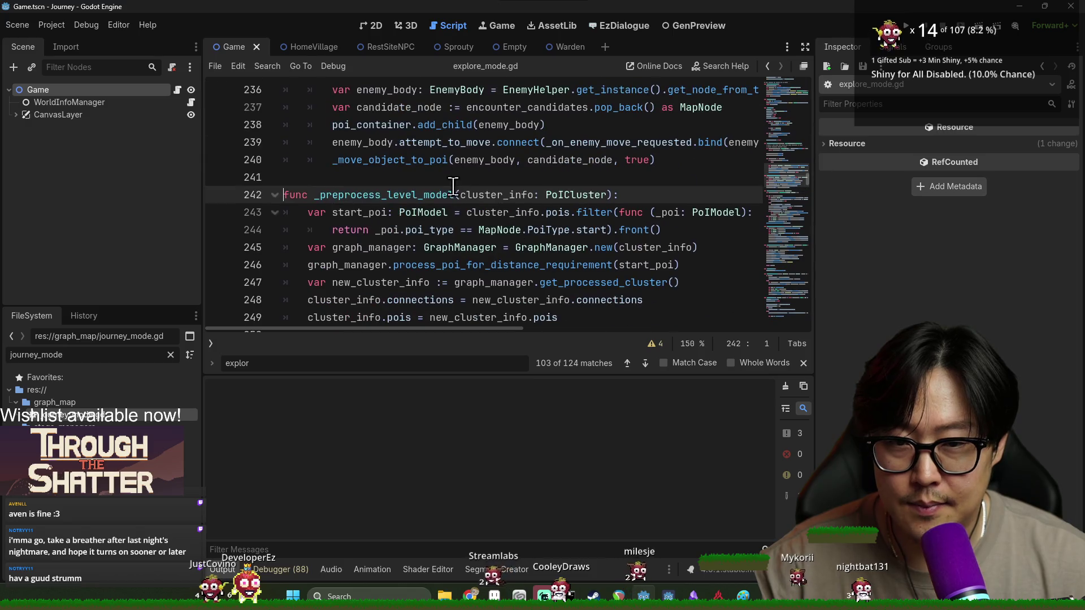
pyautogui.doubleClick(348, 198)
# Step: Trace _load_level_model to the assigned_npc_name check on line 263 and start a debug run
pyautogui.scroll(-2, 430, 230)
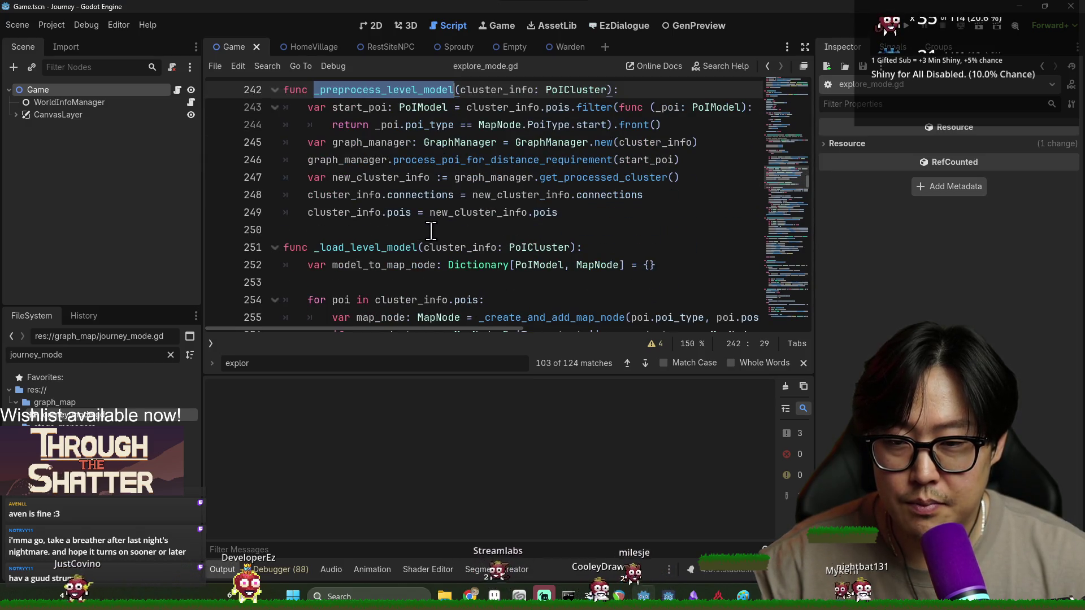
pyautogui.doubleClick(399, 246)
pyautogui.scroll(-3, 400, 245)
pyautogui.doubleClick(541, 165)
pyautogui.scroll(-1, 465, 200)
pyautogui.doubleClick(417, 125)
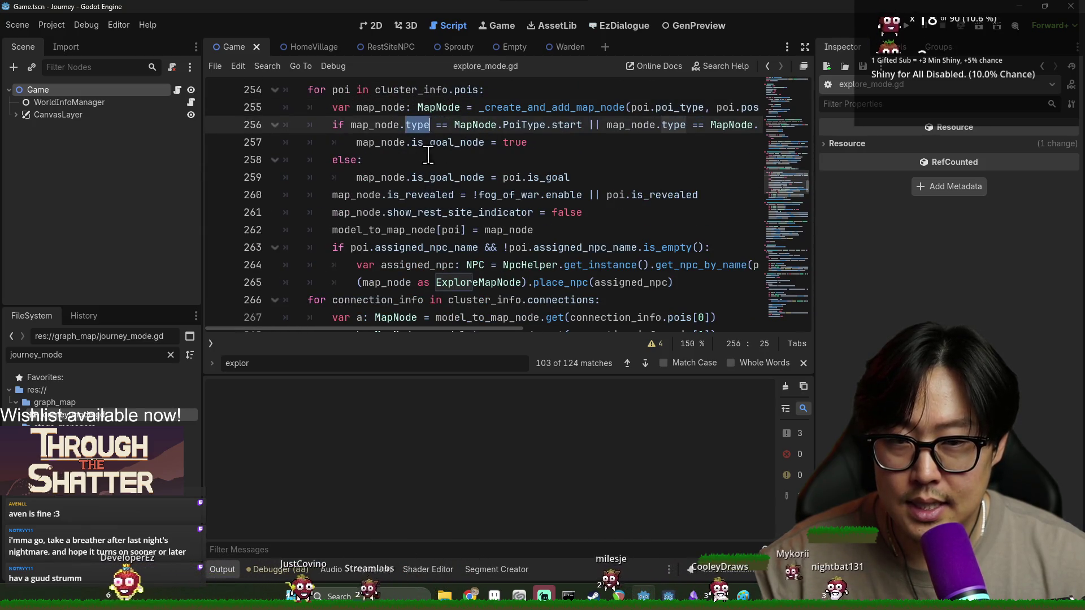
pyautogui.scroll(-1, 416, 200)
pyautogui.doubleClick(406, 195)
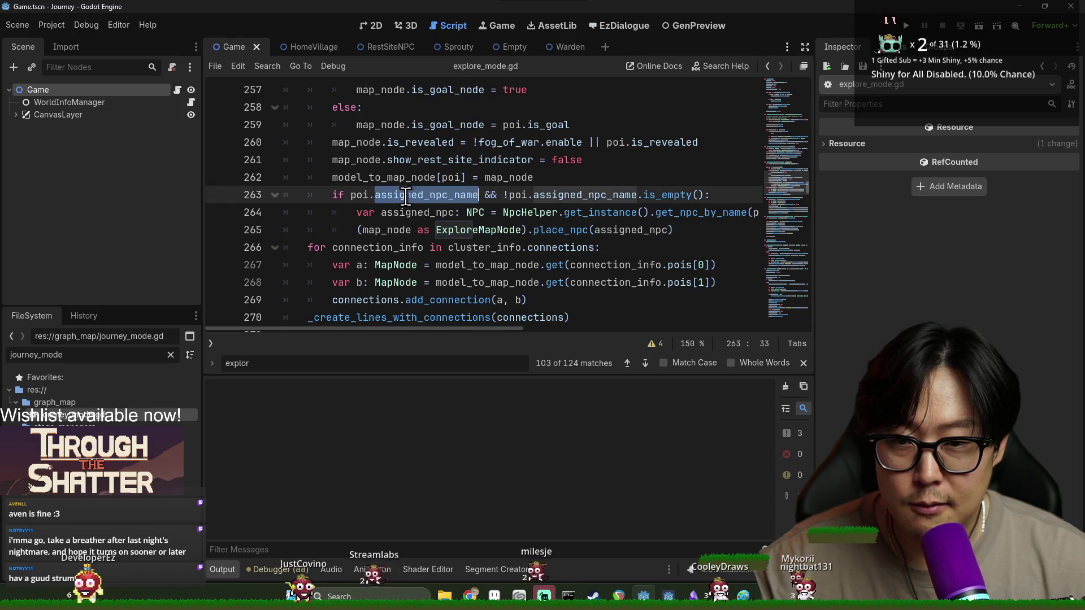
pyautogui.click(421, 195)
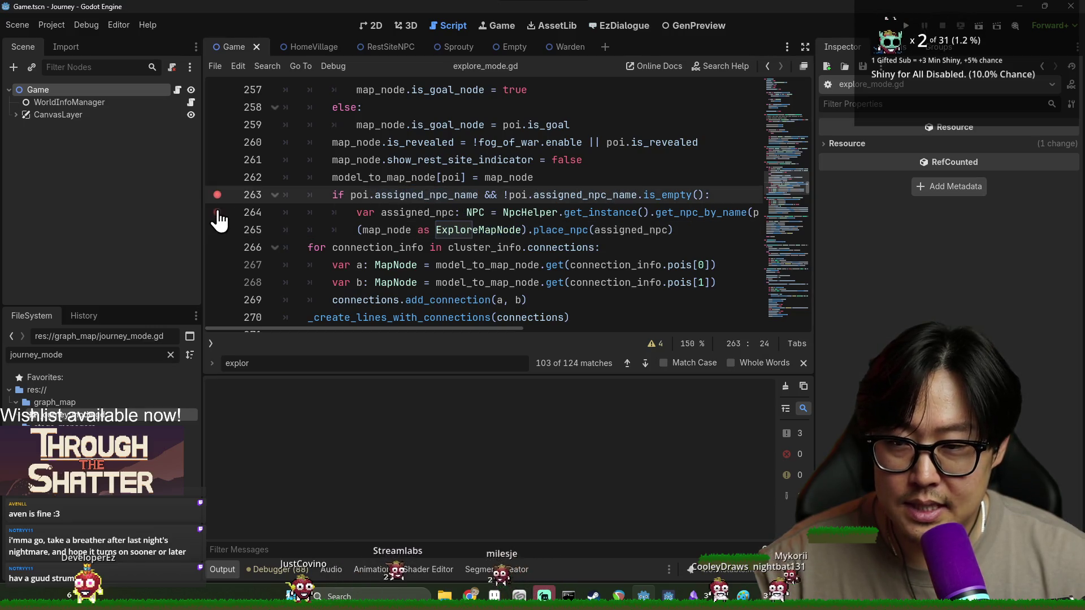
pyautogui.doubleClick(419, 212)
pyautogui.press('F5')
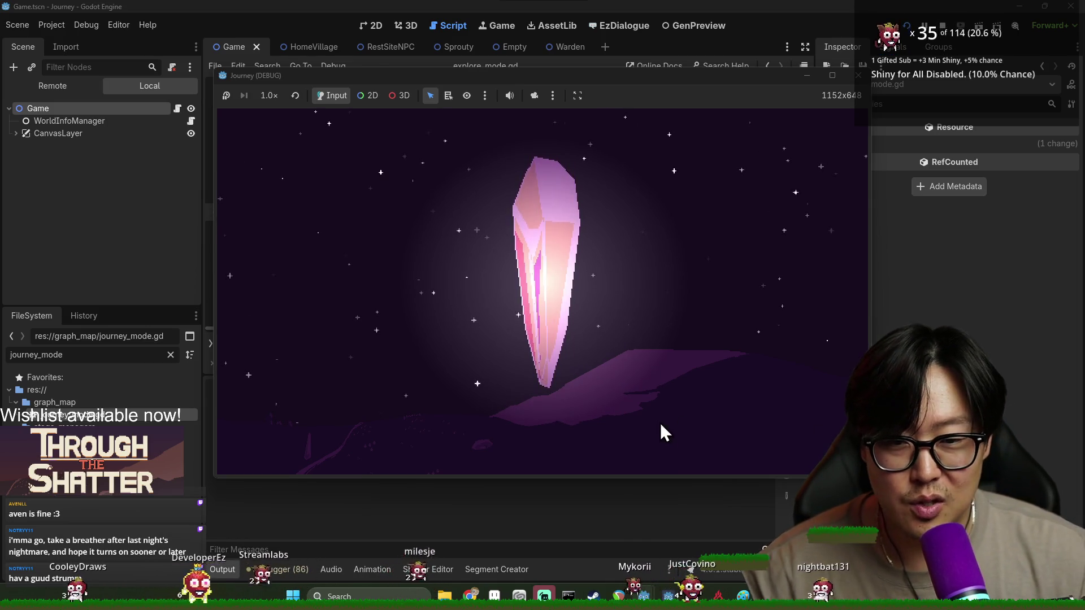
# Step: Strike the intro crystal and play on until the explore_mode.gd breakpoint halts the run
pyautogui.click(559, 319)
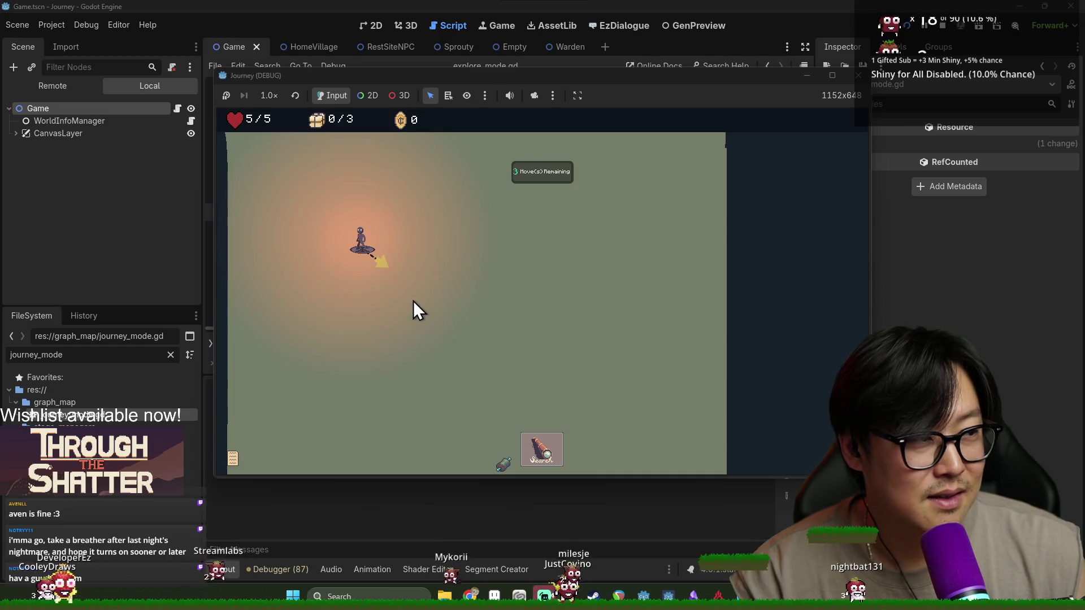
pyautogui.click(553, 436)
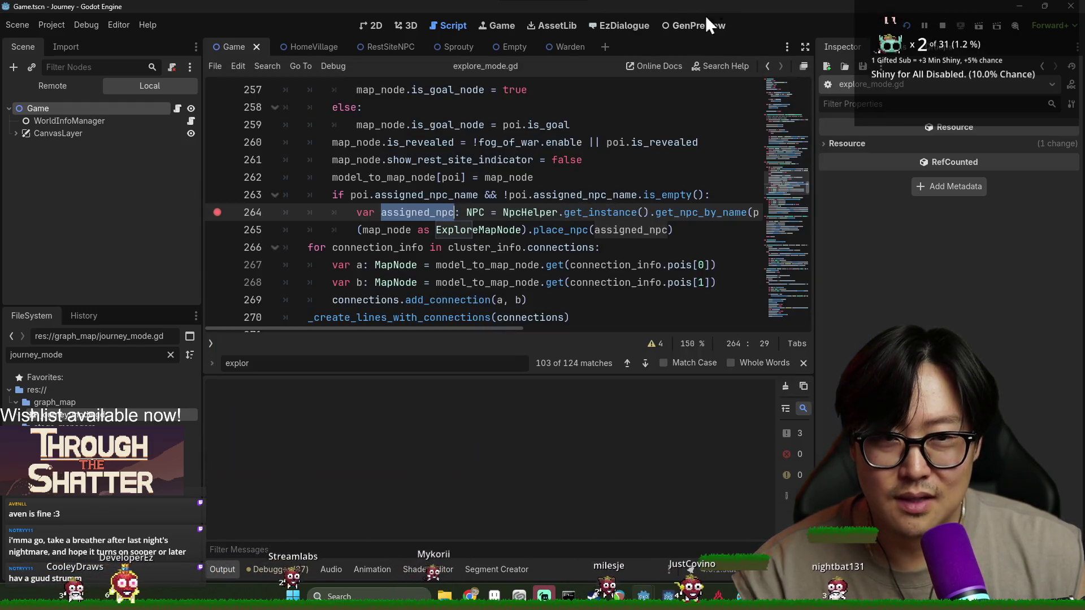
pyautogui.doubleClick(384, 196)
pyautogui.doubleClick(360, 195)
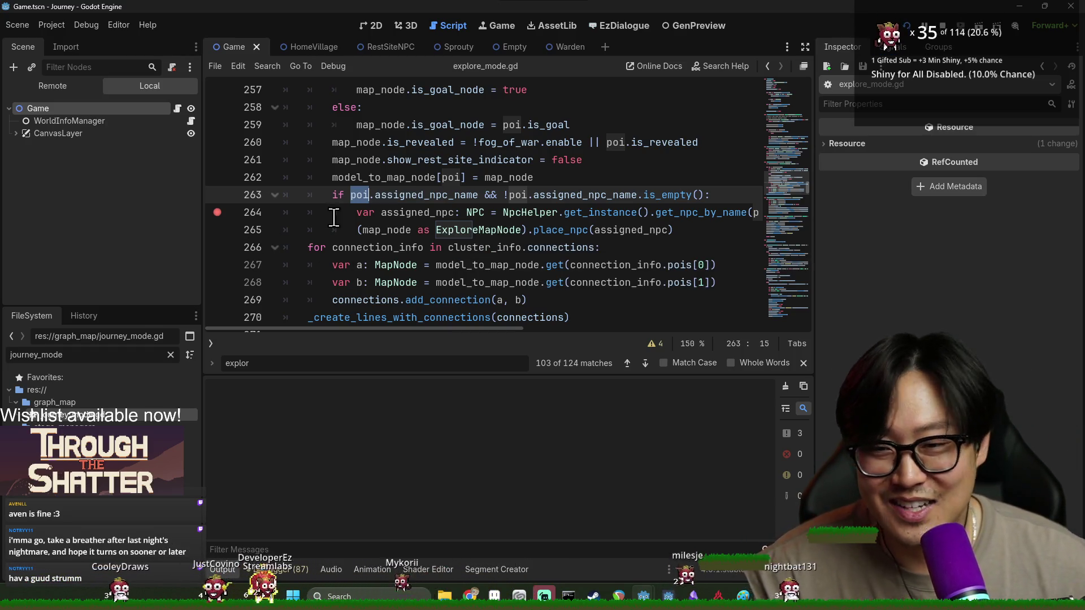
pyautogui.click(382, 231)
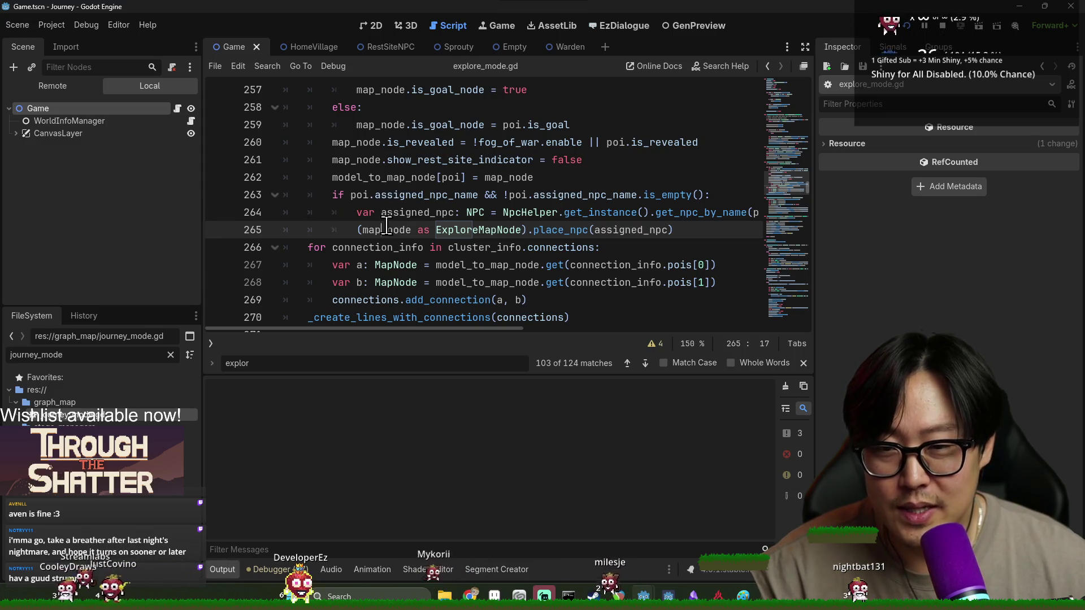
pyautogui.click(422, 190)
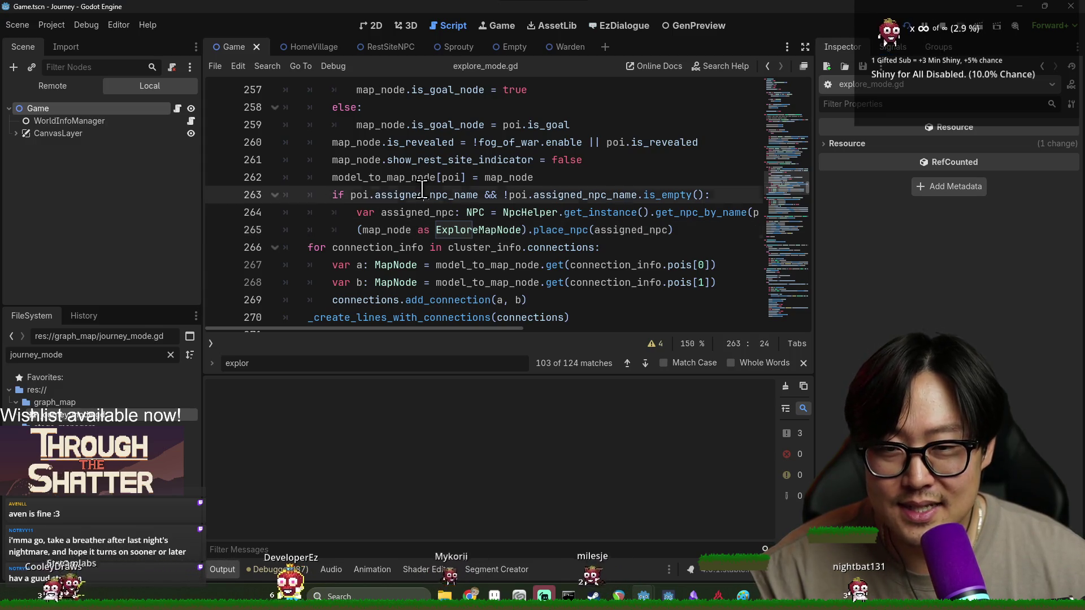
pyautogui.click(595, 201)
pyautogui.doubleClick(595, 200)
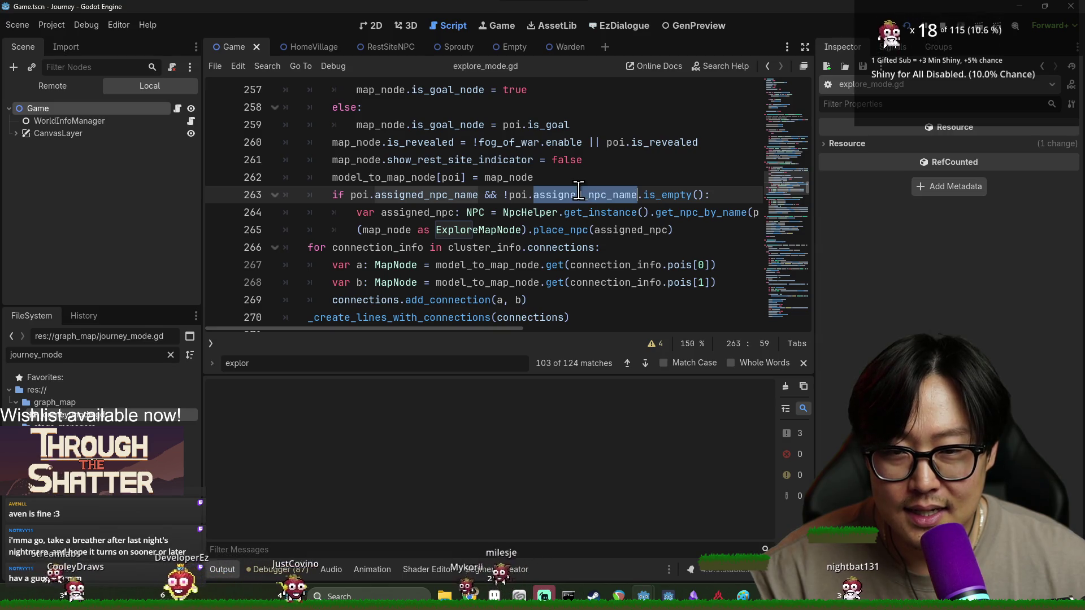
pyautogui.scroll(1, 561, 230)
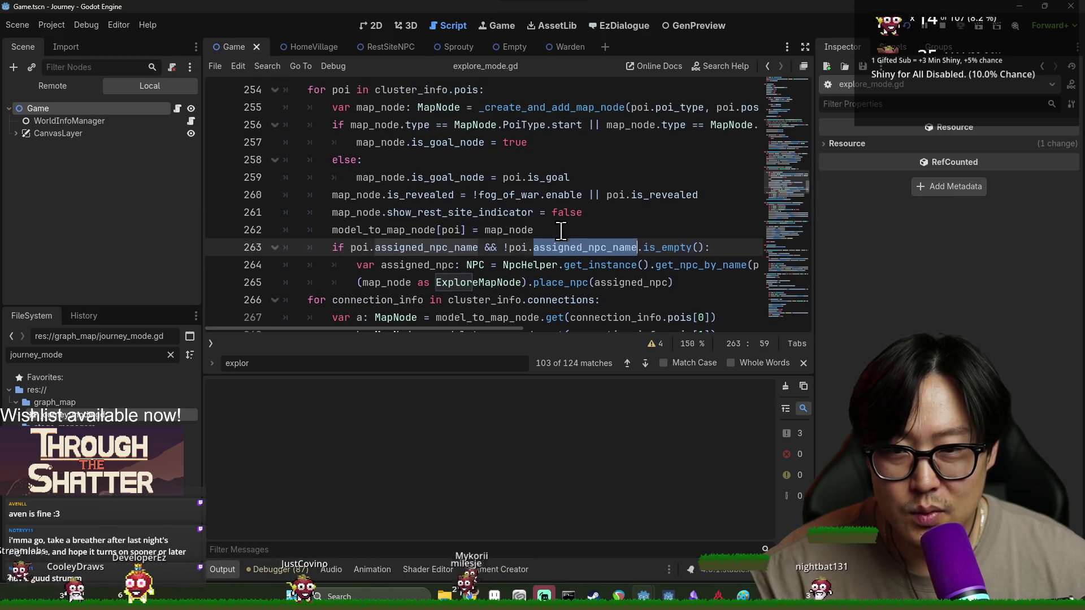
pyautogui.doubleClick(517, 247)
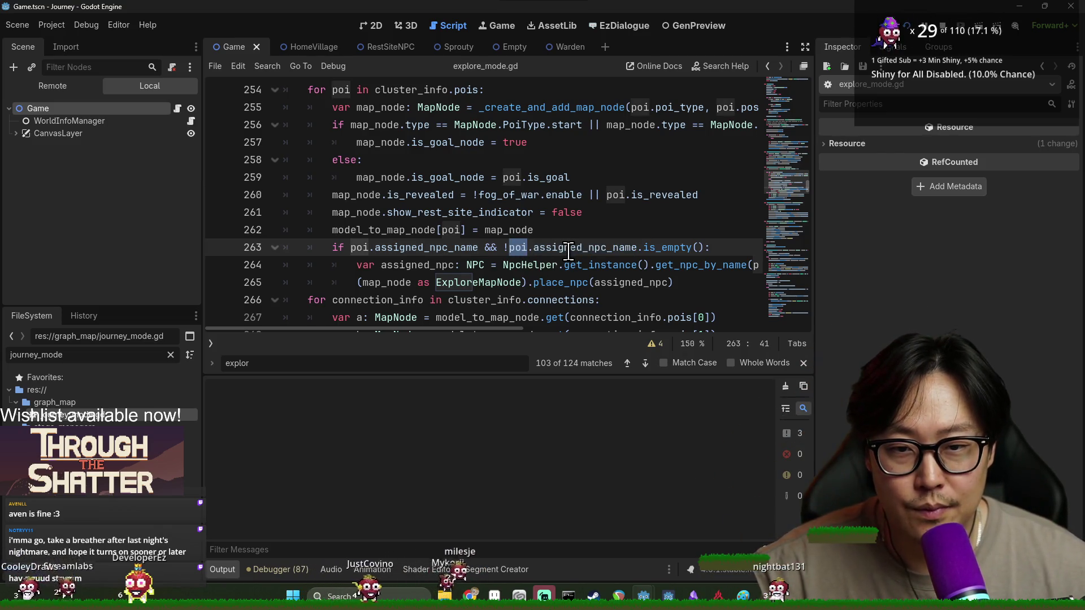
pyautogui.scroll(1, 428, 198)
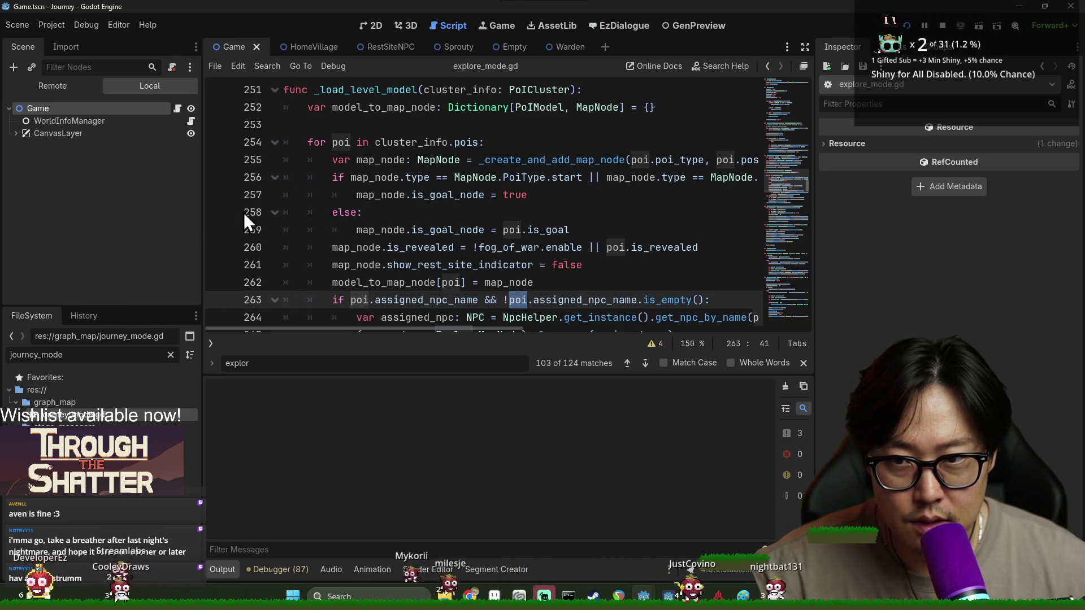
pyautogui.doubleClick(107, 355)
pyautogui.write('se')
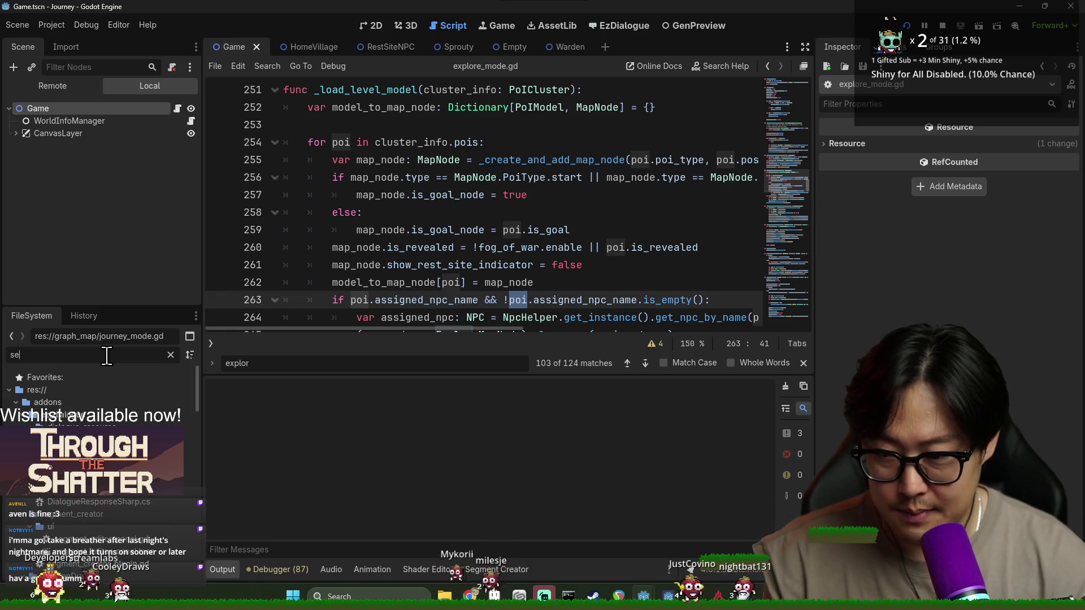
pyautogui.write('gment')
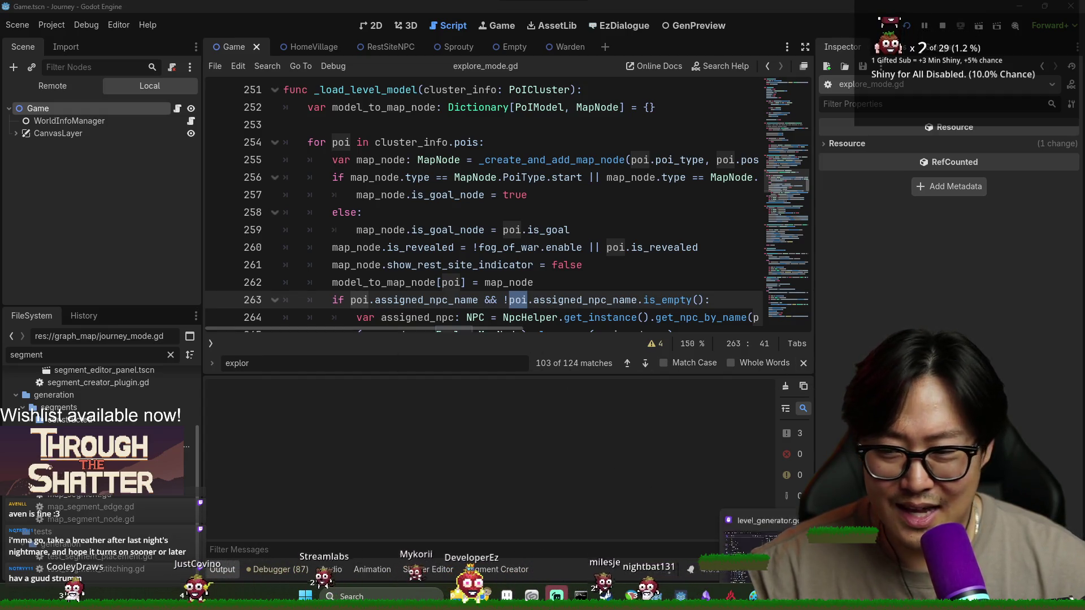
# Step: Glance at level_generator.gd in the other editor, then close Godot's script find bar
pyautogui.hotkey('alt', 'Tab')
pyautogui.hotkey('alt', 'Tab')
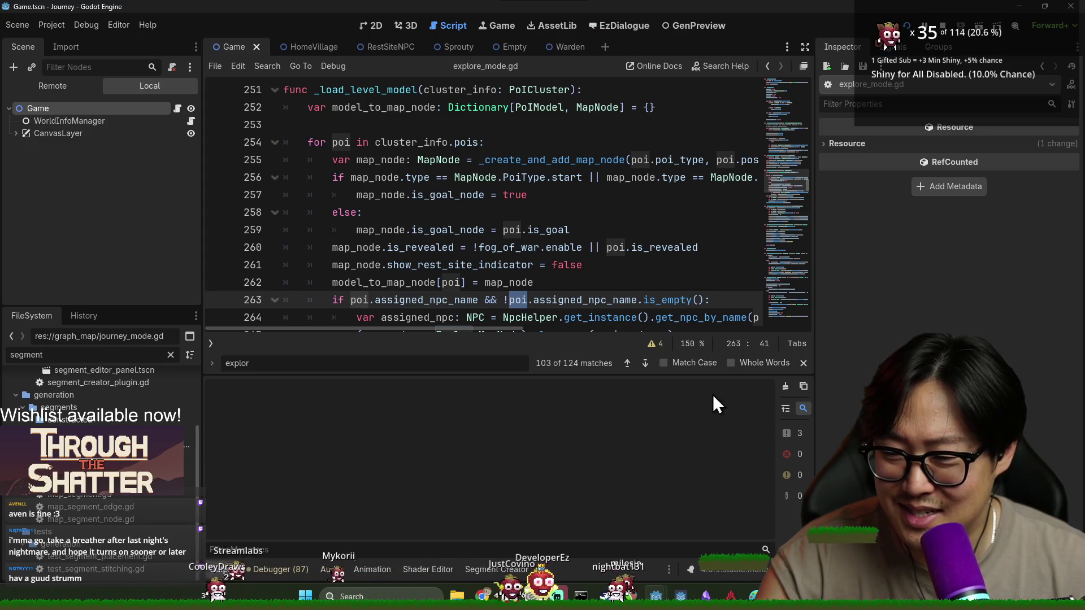
pyautogui.click(803, 364)
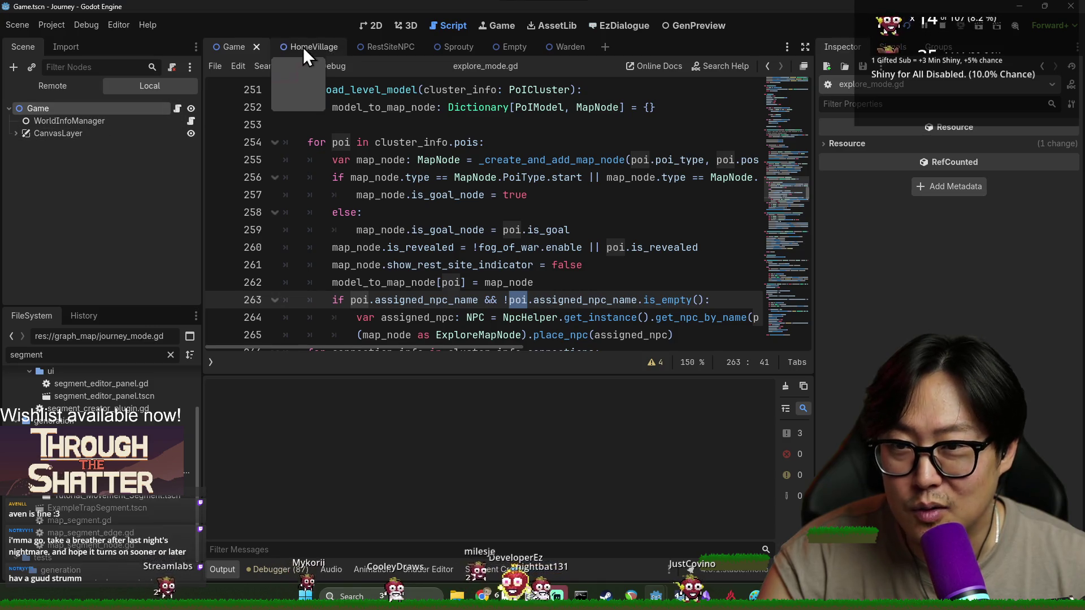
pyautogui.scroll(1, 351, 164)
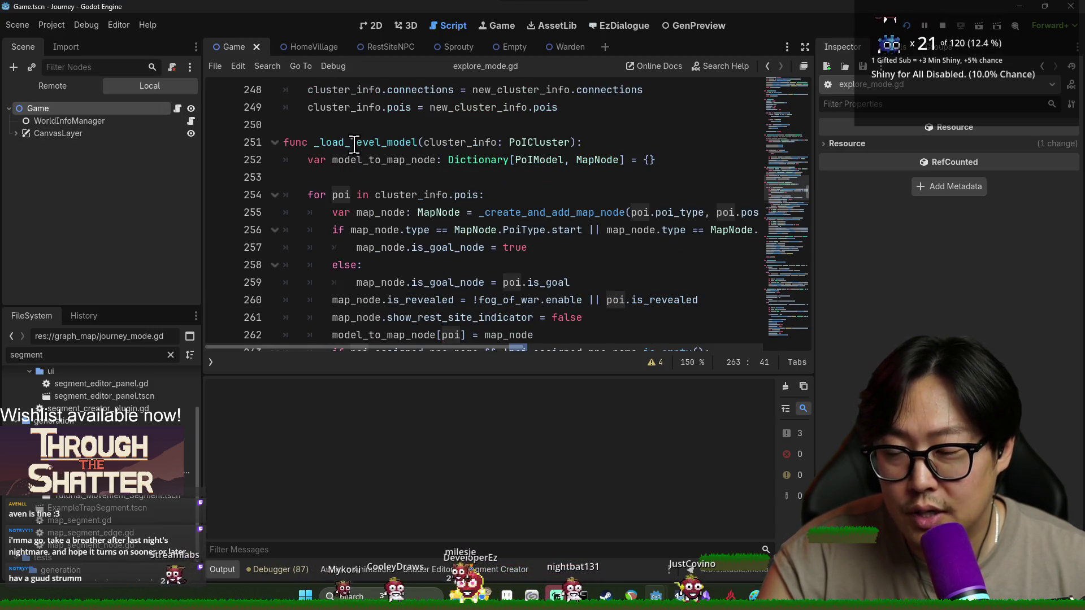
# Step: Find where _load_level_model is called and open generate_single in level_generator.gd
pyautogui.doubleClick(354, 143)
pyautogui.hotkey('ctrl', 'f')
pyautogui.press('Return')
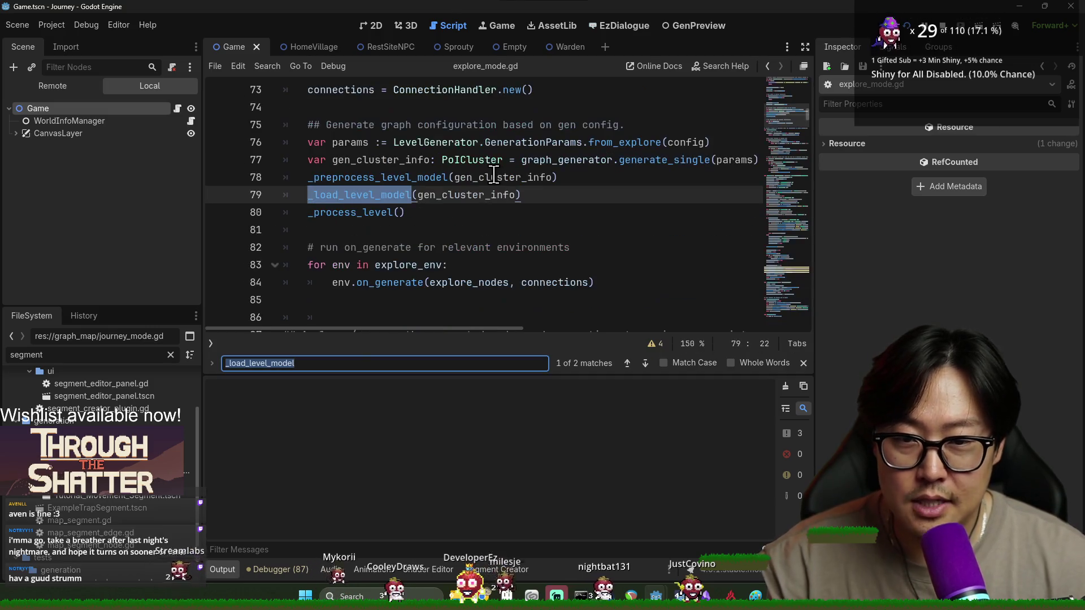
pyautogui.keyDown('ctrl'); pyautogui.click(644, 161); pyautogui.keyUp('ctrl')
pyautogui.scroll(-7, 457, 278)
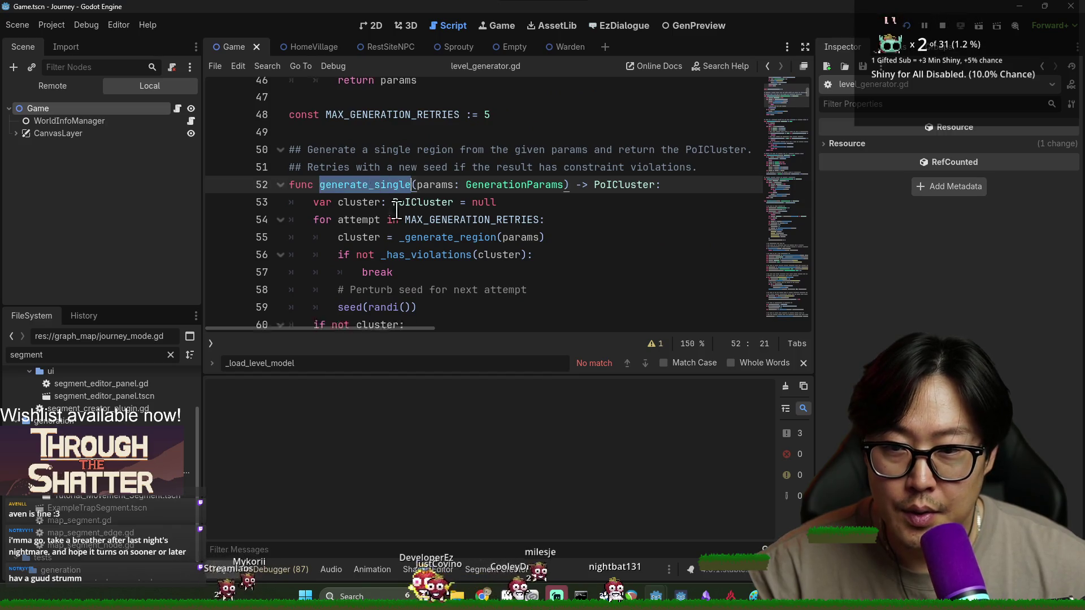
# Step: Search level_generator.gd for 'npc_assigne', then 'npc', then 'segment'
pyautogui.hotkey('ctrl', 'f')
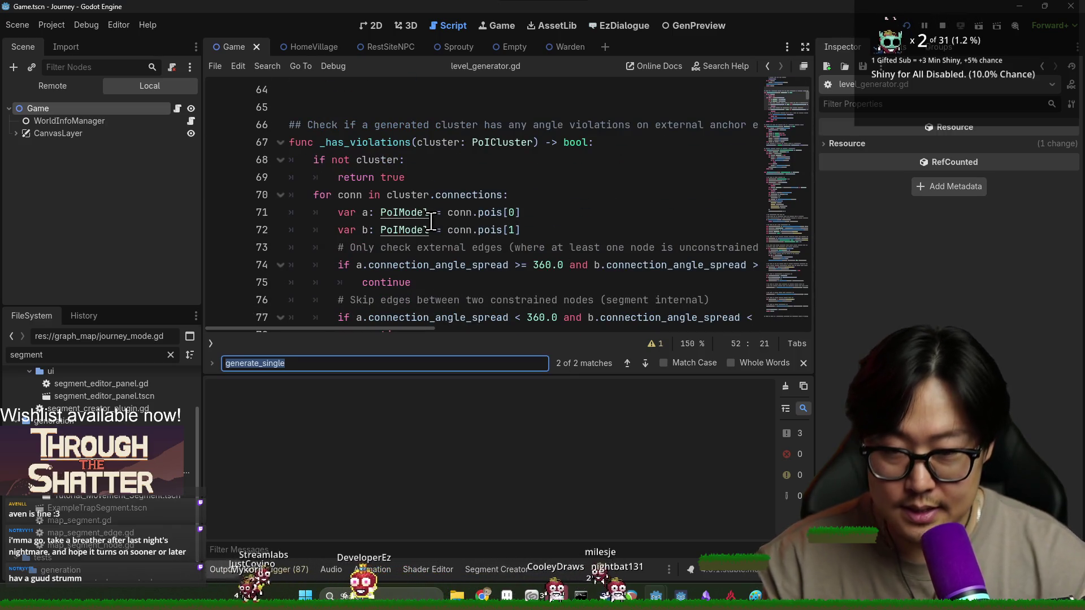
pyautogui.write('npc_name')
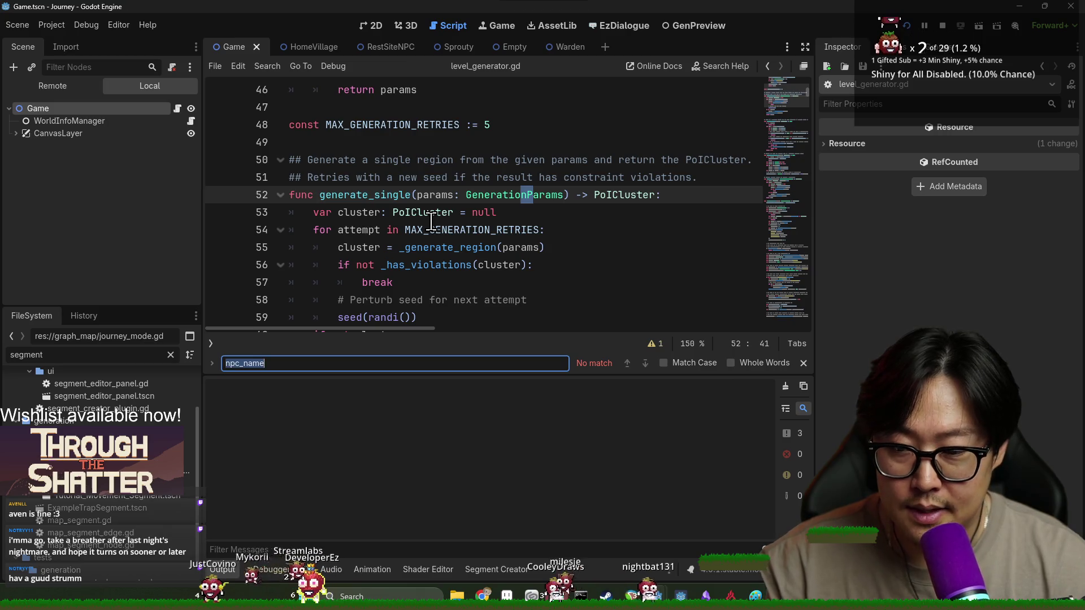
pyautogui.write('assigned')
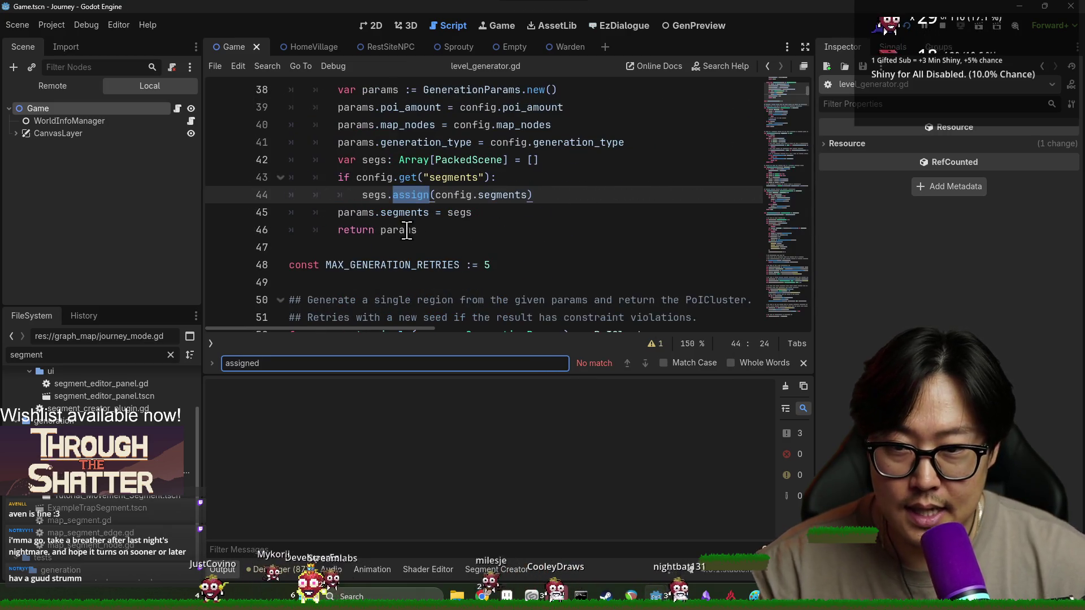
pyautogui.hotkey('ctrl', 'a')
pyautogui.write('npc')
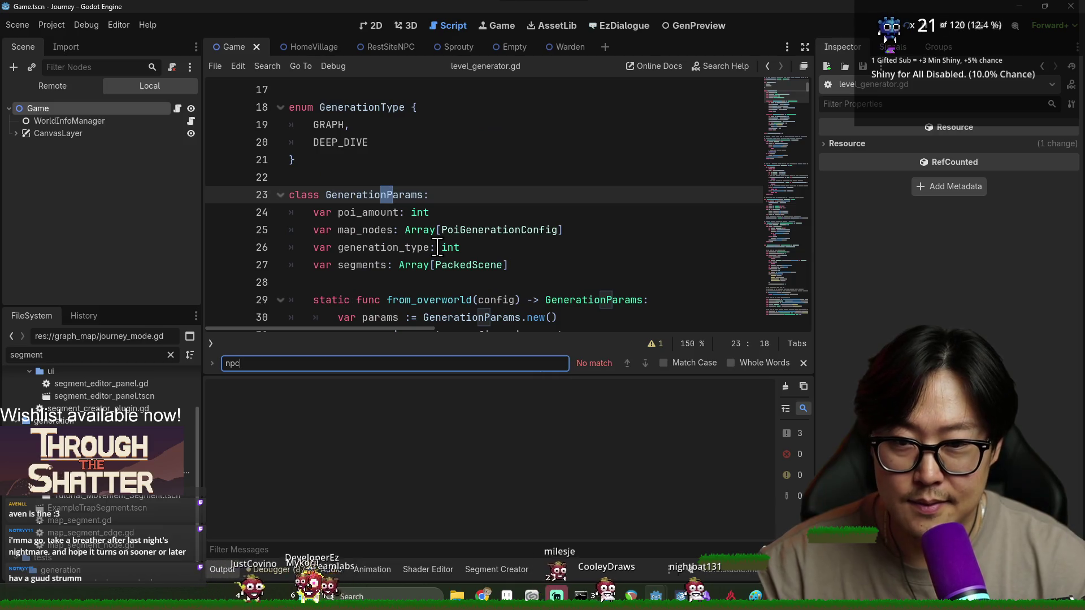
pyautogui.press('Escape')
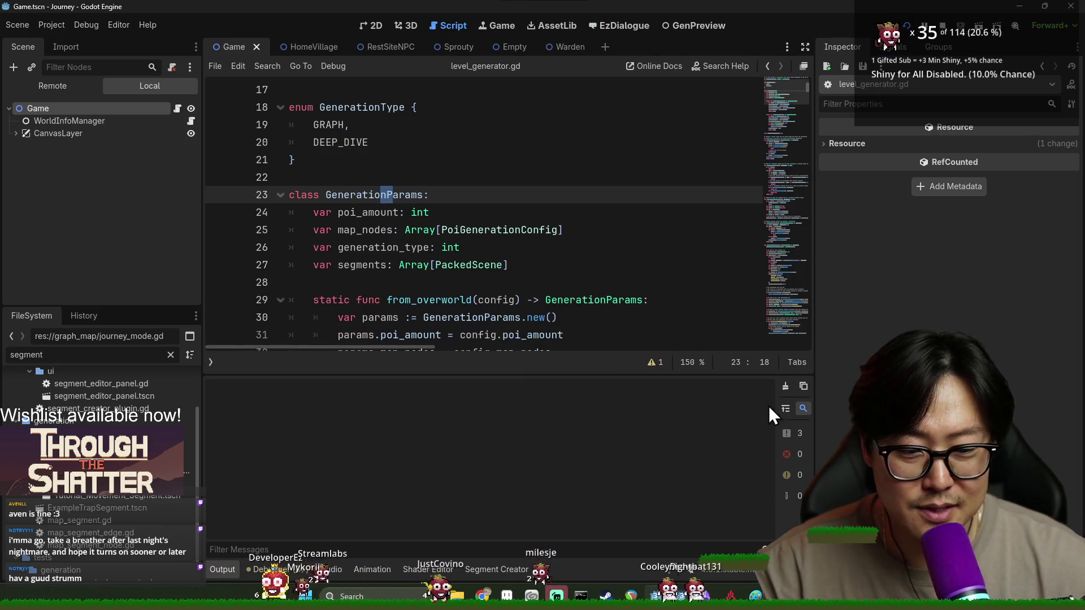
pyautogui.click(222, 570)
pyautogui.hotkey('ctrl', 'f')
pyautogui.write('segm')
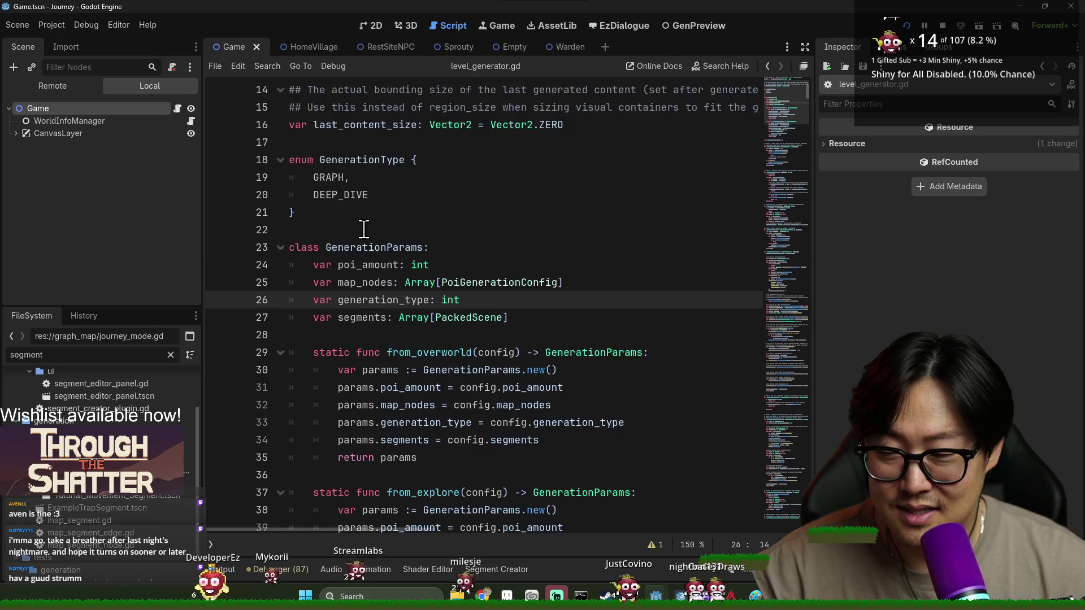
pyautogui.write('ent')
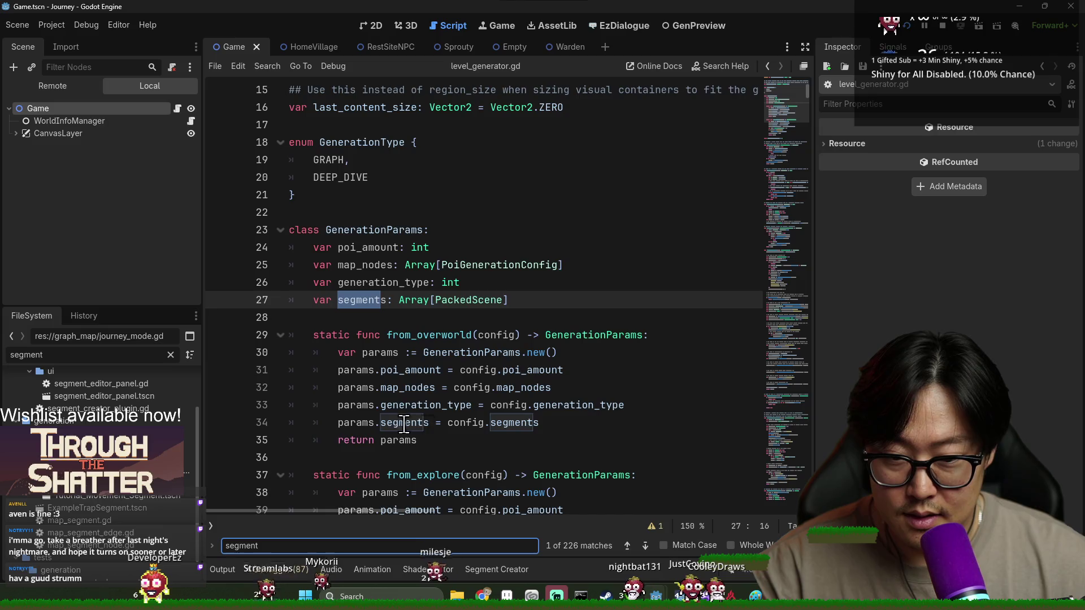
pyautogui.scroll(-5, 445, 395)
pyautogui.scroll(-4, 428, 354)
pyautogui.scroll(2, 379, 351)
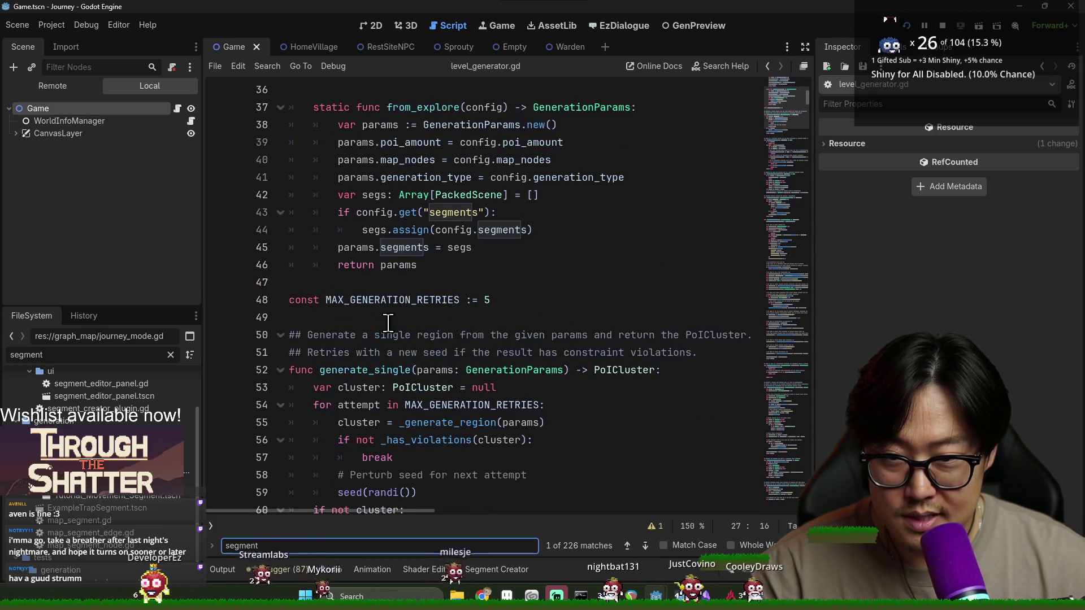
pyautogui.doubleClick(385, 218)
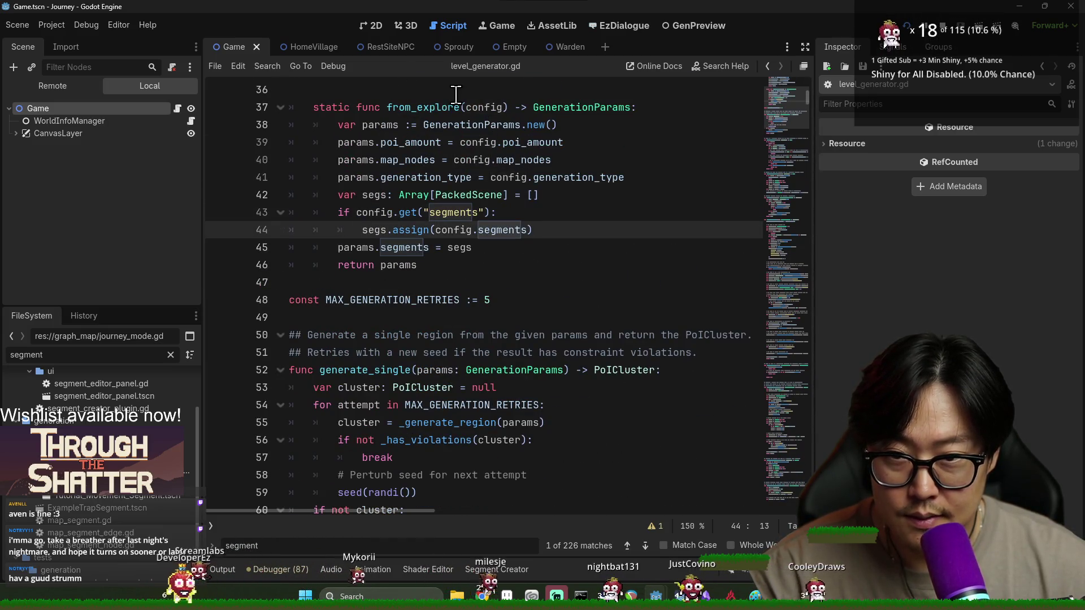
pyautogui.keyDown('ctrl'); pyautogui.click(452, 230); pyautogui.keyUp('ctrl')
pyautogui.scroll(-9, 475, 266)
pyautogui.click(411, 160)
pyautogui.scroll(-6, 455, 278)
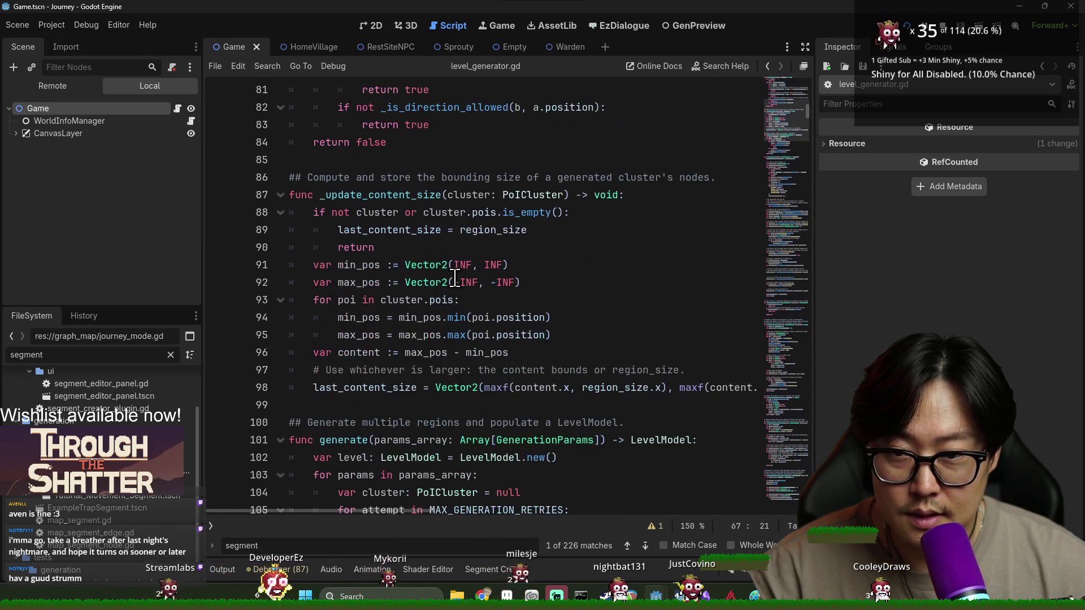
pyautogui.click(372, 231)
pyautogui.hotkey('ctrl', 'f')
pyautogui.write('ge4ne')
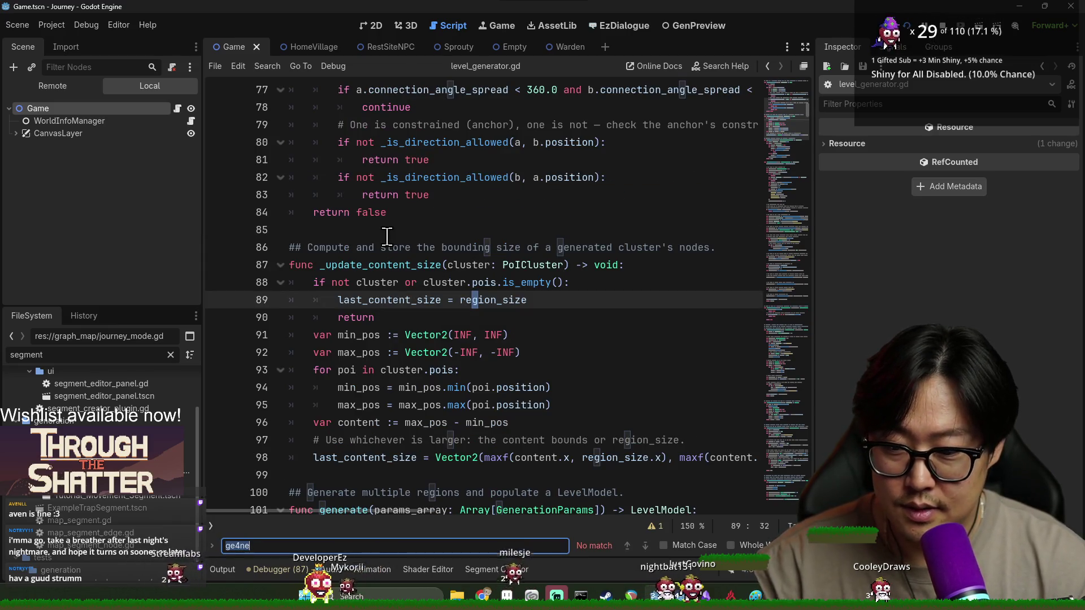
pyautogui.press('BackSpace')
pyautogui.press('BackSpace')
pyautogui.press('BackSpace')
pyautogui.write('nerate_s')
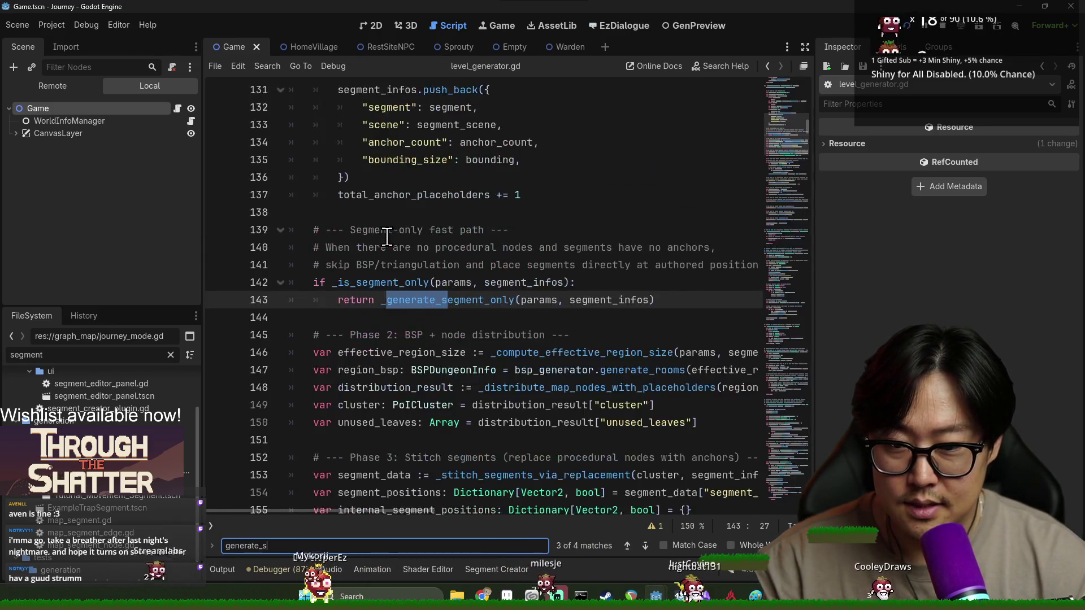
pyautogui.write('ingle')
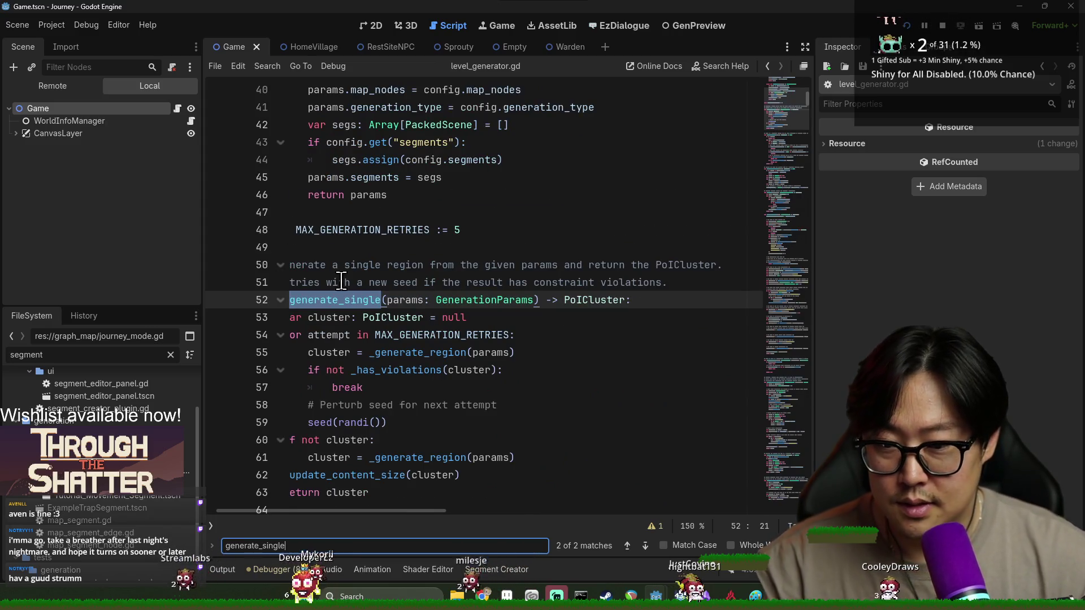
pyautogui.scroll(-1, 329, 265)
pyautogui.click(403, 423)
pyautogui.click(404, 405)
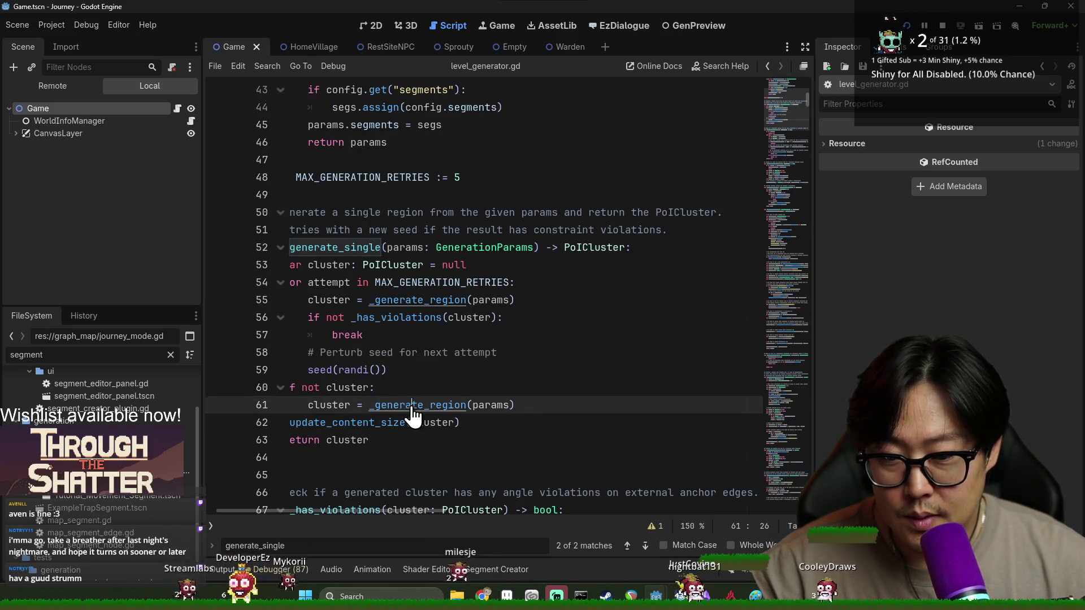
pyautogui.keyDown('ctrl'); pyautogui.click(412, 405); pyautogui.keyUp('ctrl')
pyautogui.scroll(-3, 404, 308)
pyautogui.doubleClick(382, 300)
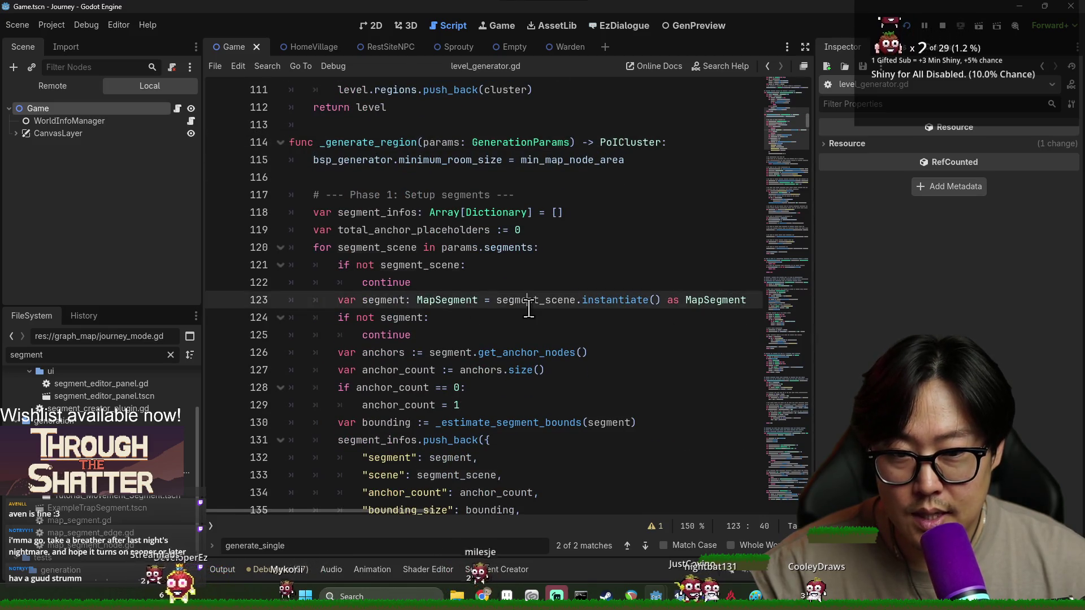
pyautogui.doubleClick(384, 422)
pyautogui.scroll(-3, 385, 423)
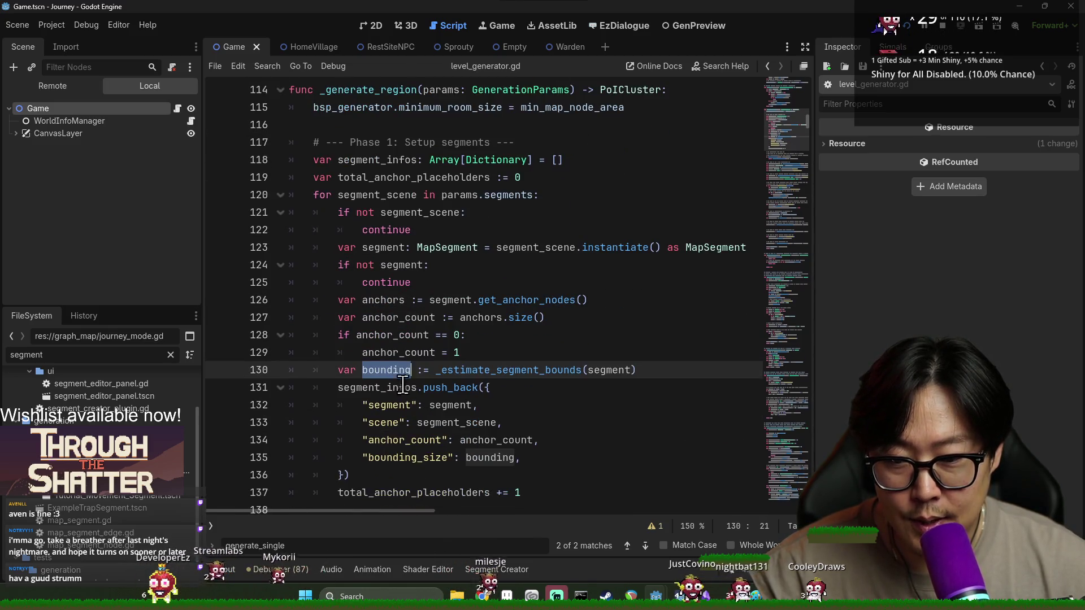
pyautogui.doubleClick(371, 387)
pyautogui.doubleClick(536, 248)
pyautogui.click(642, 248)
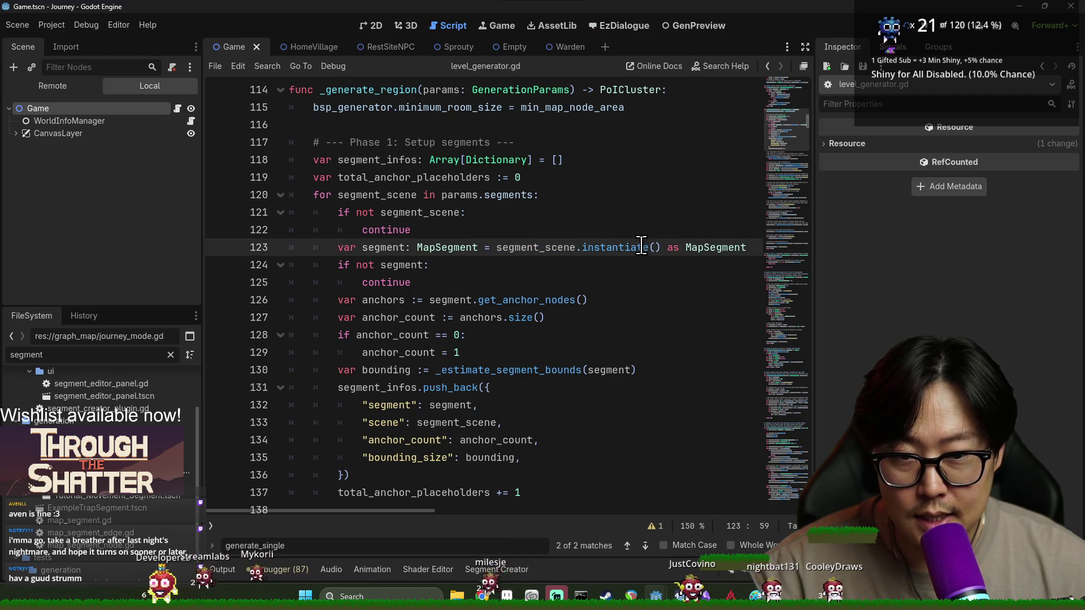
pyautogui.doubleClick(535, 247)
pyautogui.doubleClick(384, 249)
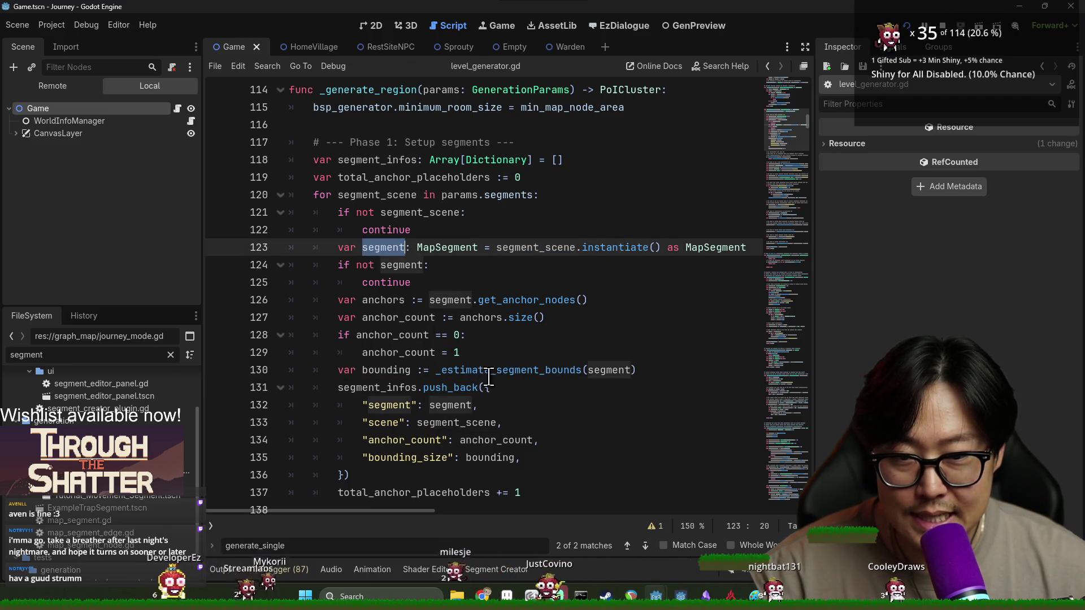
pyautogui.click(515, 375)
pyautogui.doubleClick(445, 371)
pyautogui.scroll(-4, 455, 384)
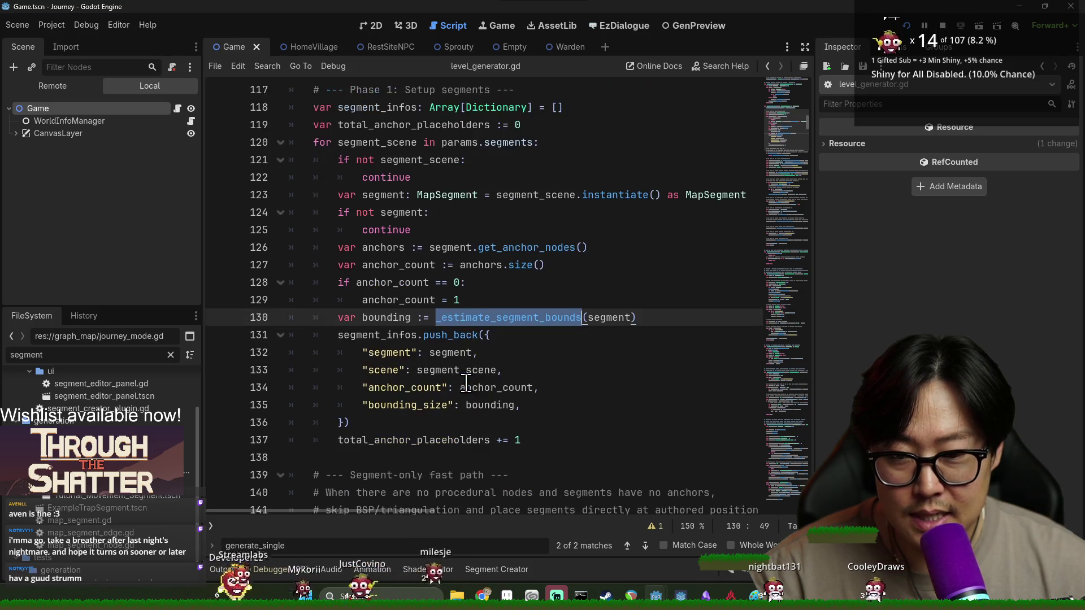
pyautogui.scroll(-3, 500, 268)
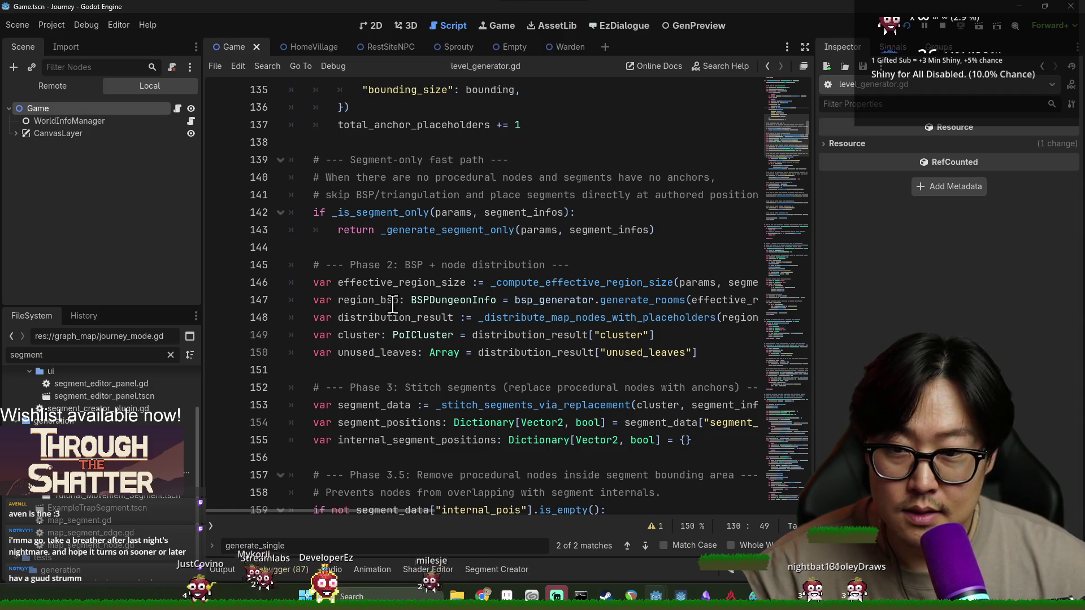
pyautogui.scroll(-3, 582, 298)
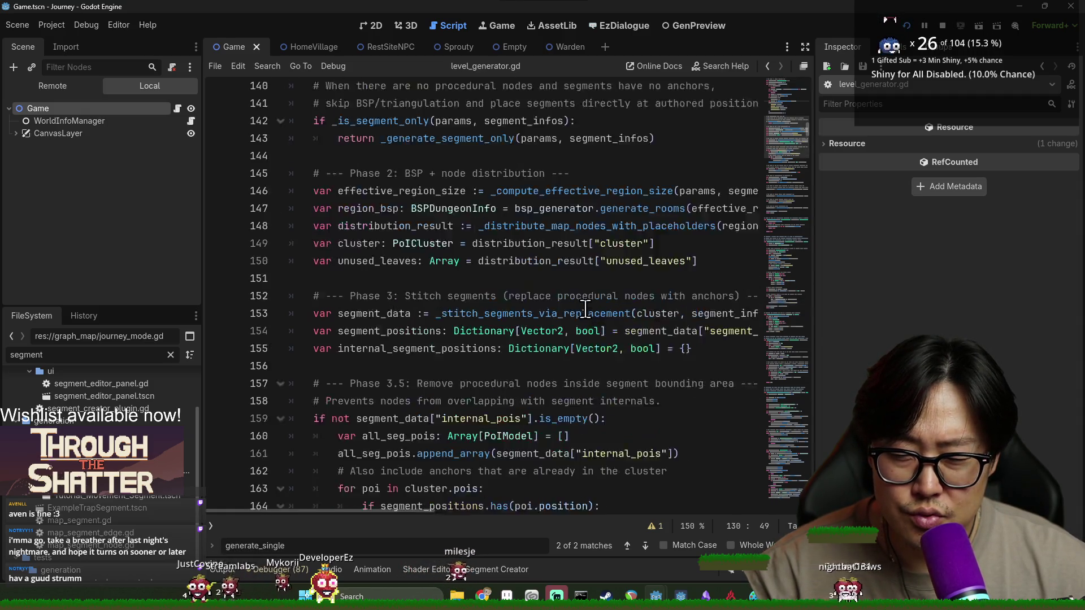
pyautogui.doubleClick(399, 353)
pyautogui.scroll(-3, 475, 355)
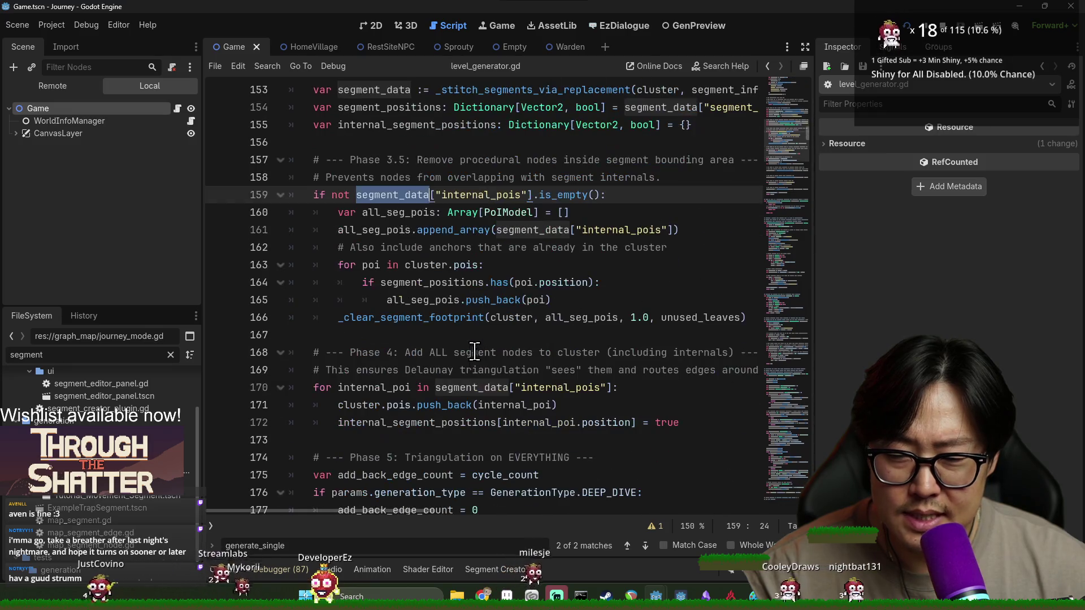
pyautogui.doubleClick(400, 318)
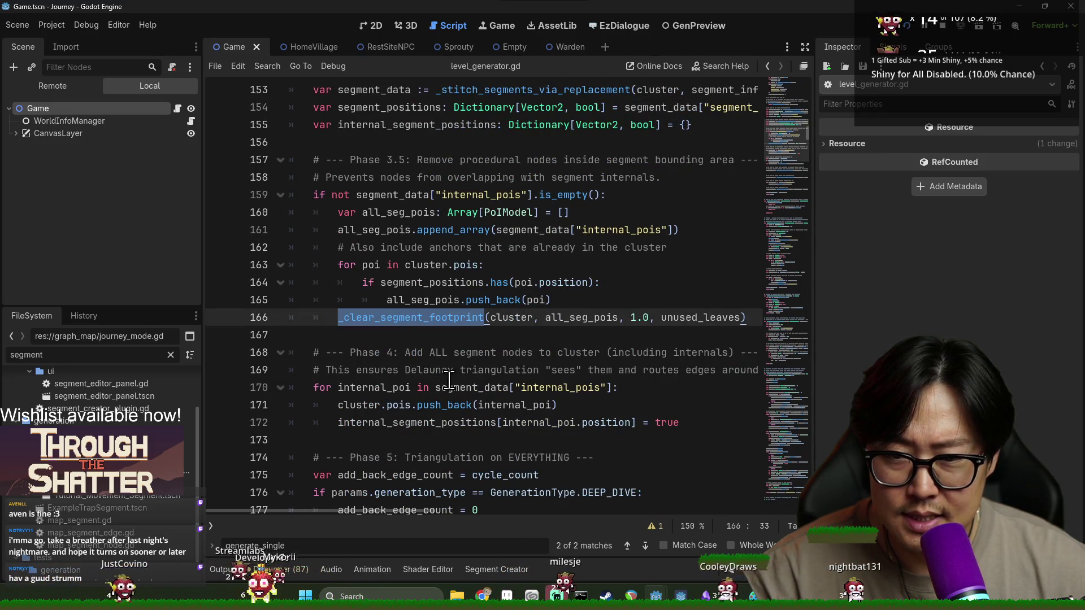
pyautogui.doubleClick(429, 284)
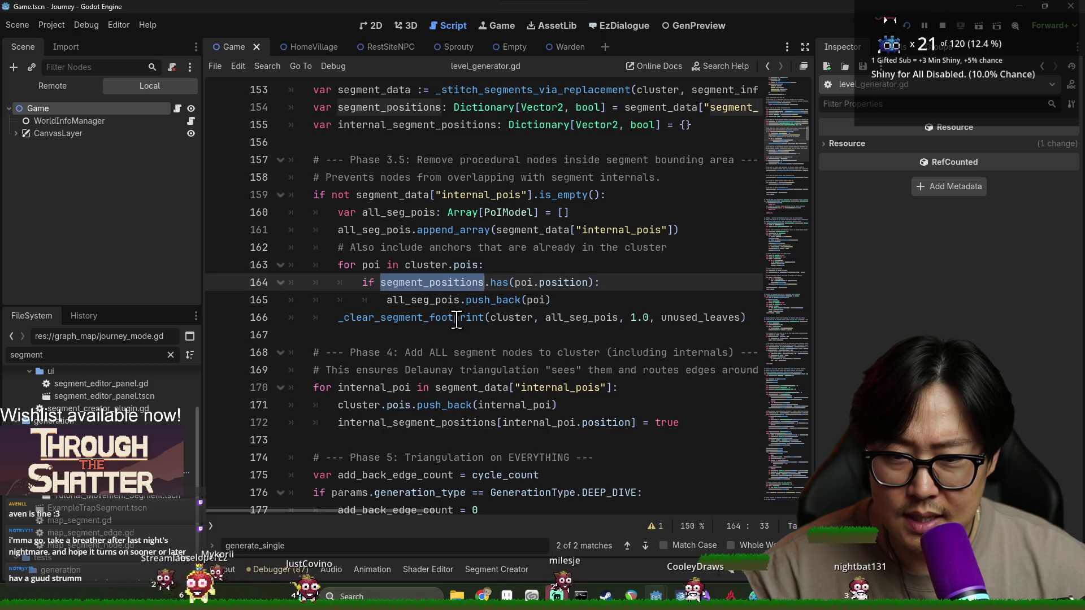
pyautogui.doubleClick(372, 265)
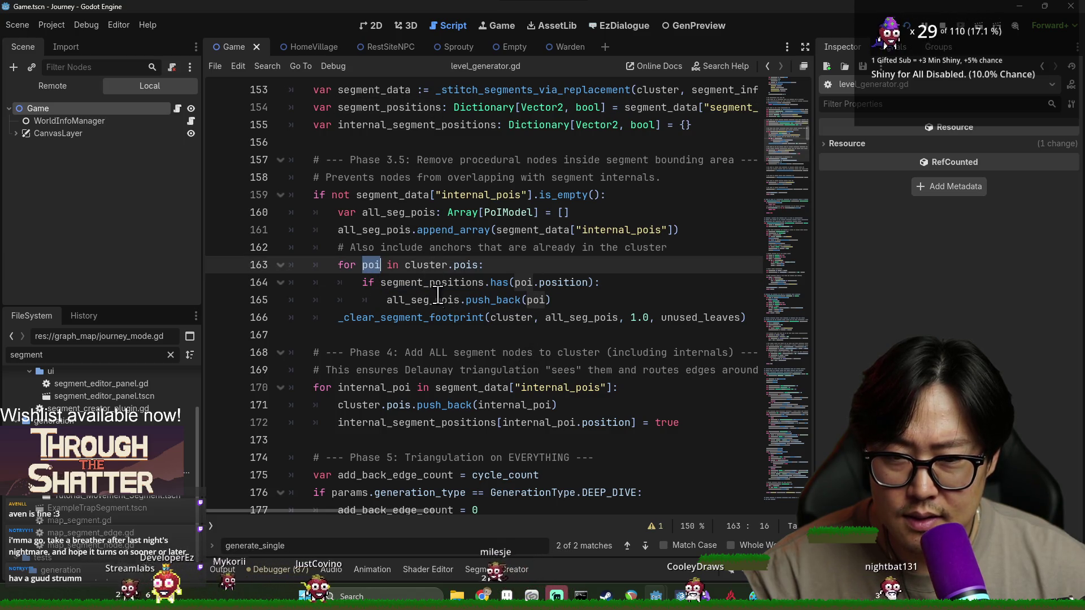
pyautogui.doubleClick(439, 265)
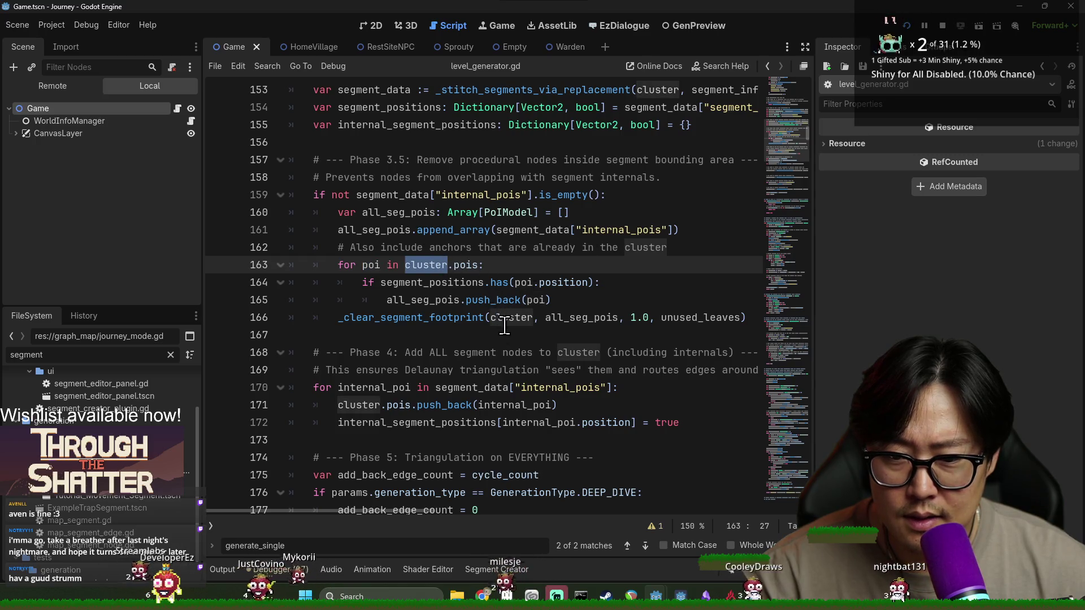
pyautogui.scroll(6, 489, 325)
pyautogui.scroll(3, 459, 341)
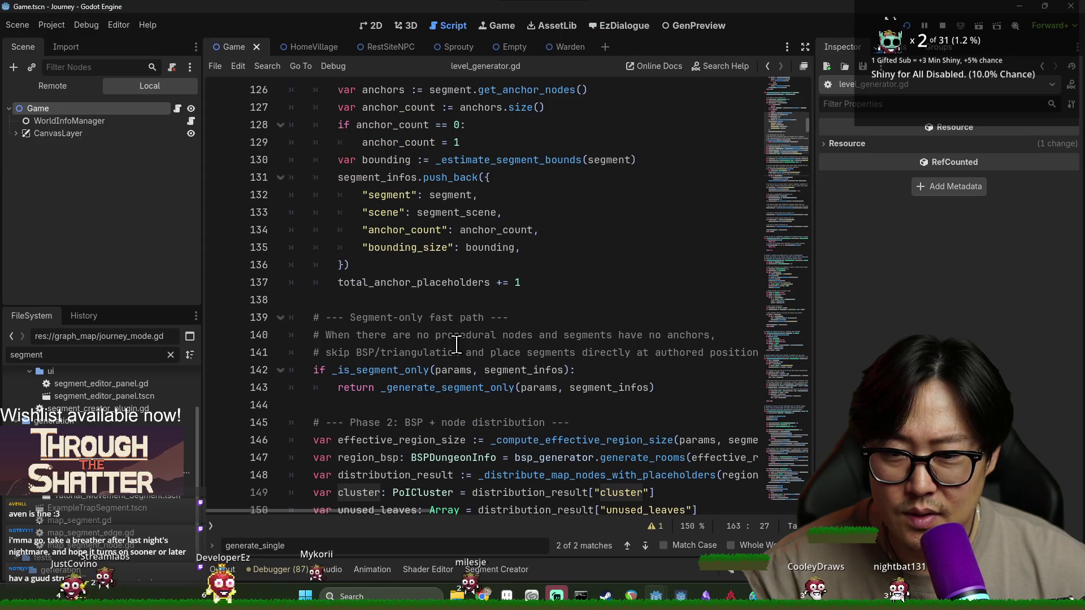
# Step: Open _generate_segment_only in level_generator.gd and trace where segment_infos is used
pyautogui.keyDown('ctrl'); pyautogui.click(429, 388); pyautogui.keyUp('ctrl')
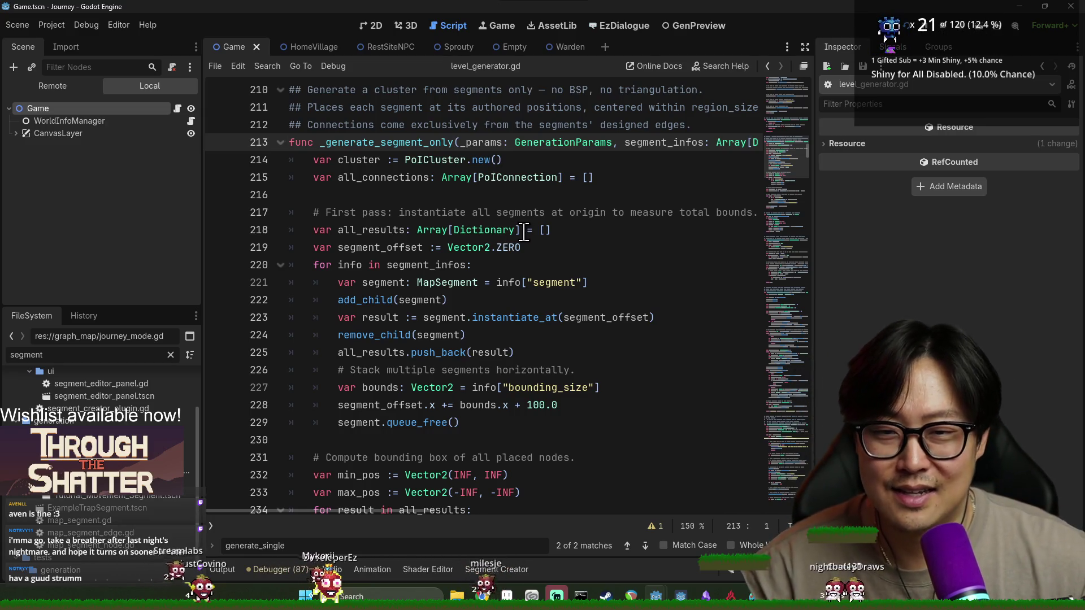
pyautogui.scroll(-1, 481, 195)
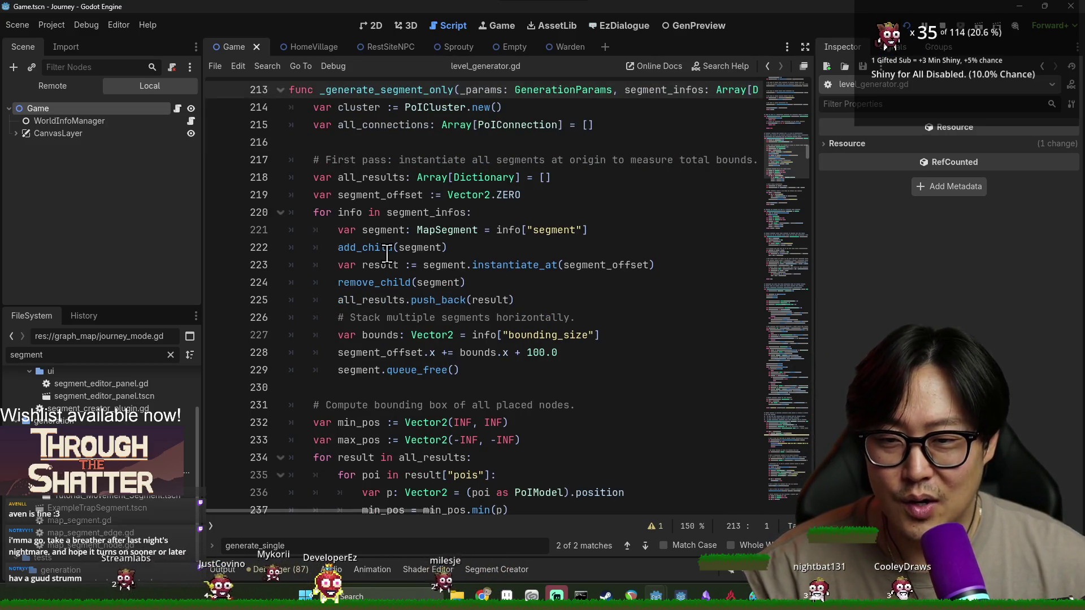
pyautogui.scroll(-1, 417, 249)
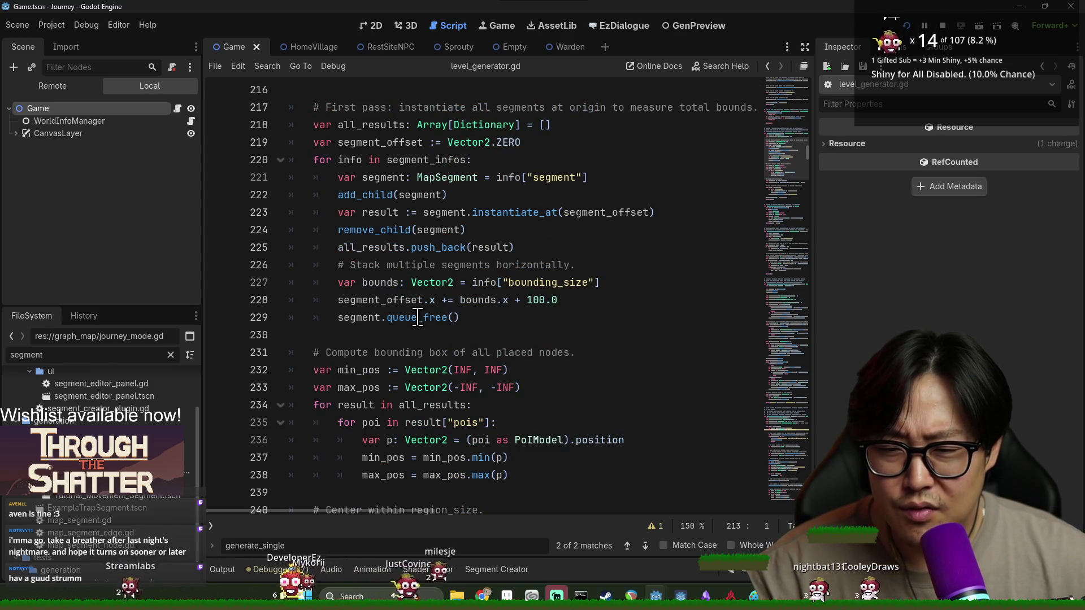
pyautogui.scroll(1, 383, 213)
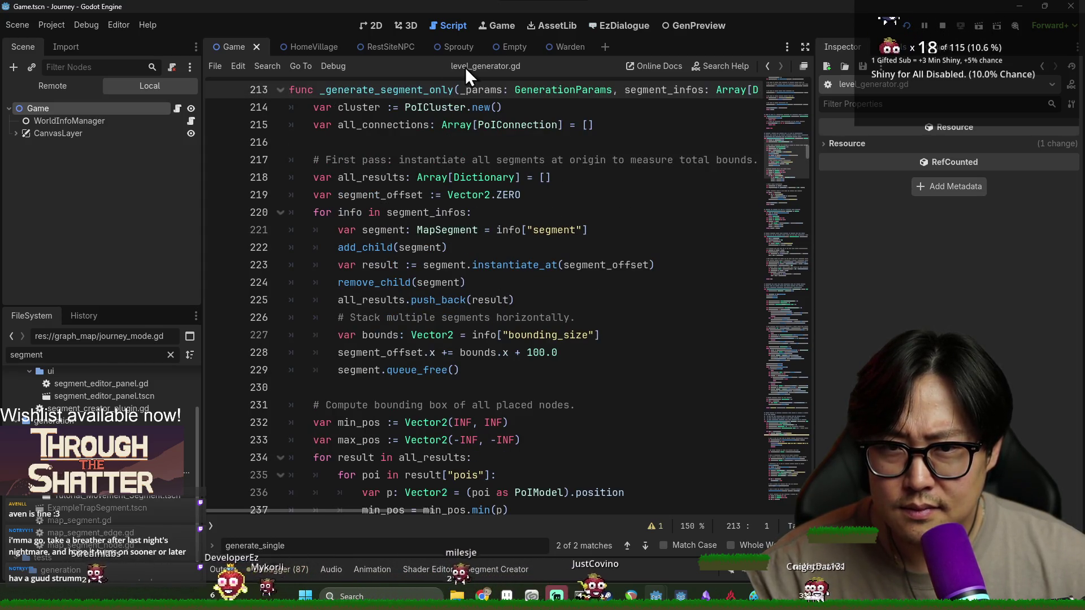
pyautogui.scroll(-2, 371, 151)
pyautogui.doubleClick(428, 106)
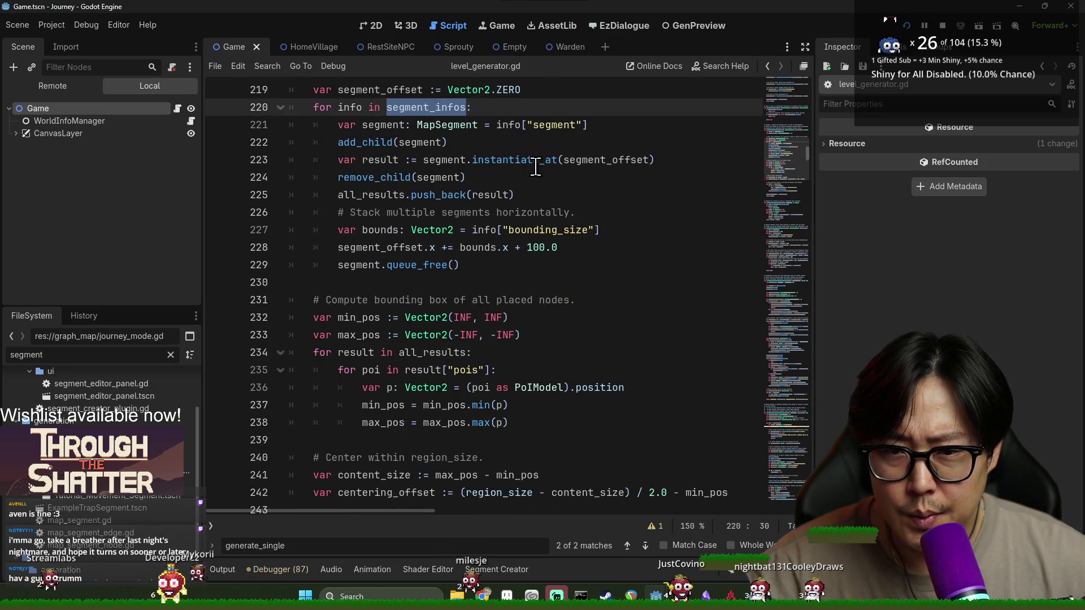
pyautogui.scroll(-2, 423, 273)
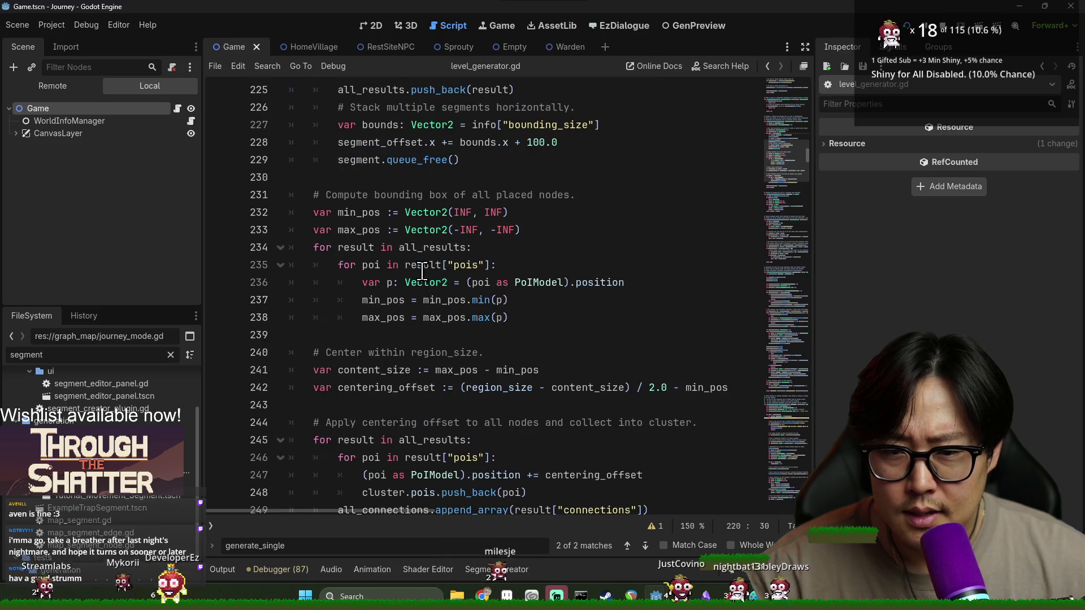
pyautogui.scroll(-2, 426, 238)
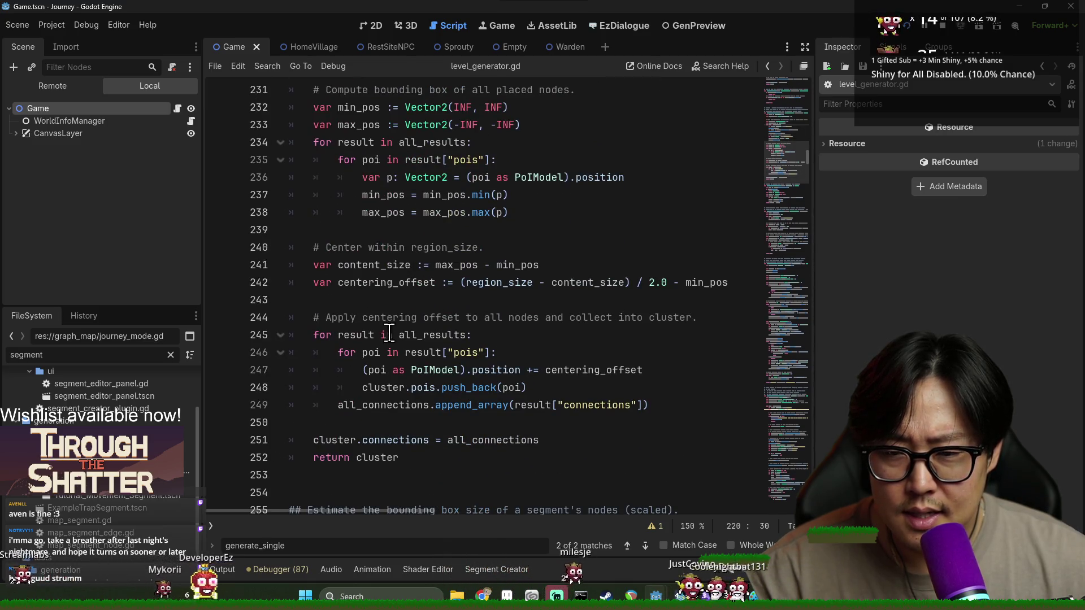
pyautogui.scroll(-1, 444, 357)
# Step: Trace PoiModel, poi, result and all_results across lines 234–247
pyautogui.doubleClick(435, 318)
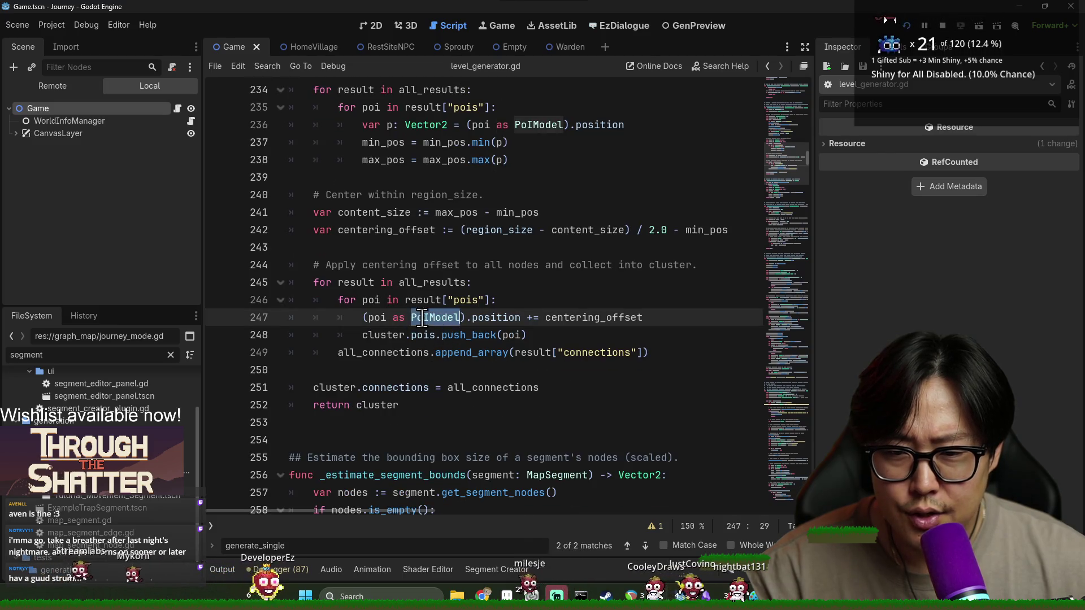
pyautogui.doubleClick(377, 318)
pyautogui.doubleClick(431, 300)
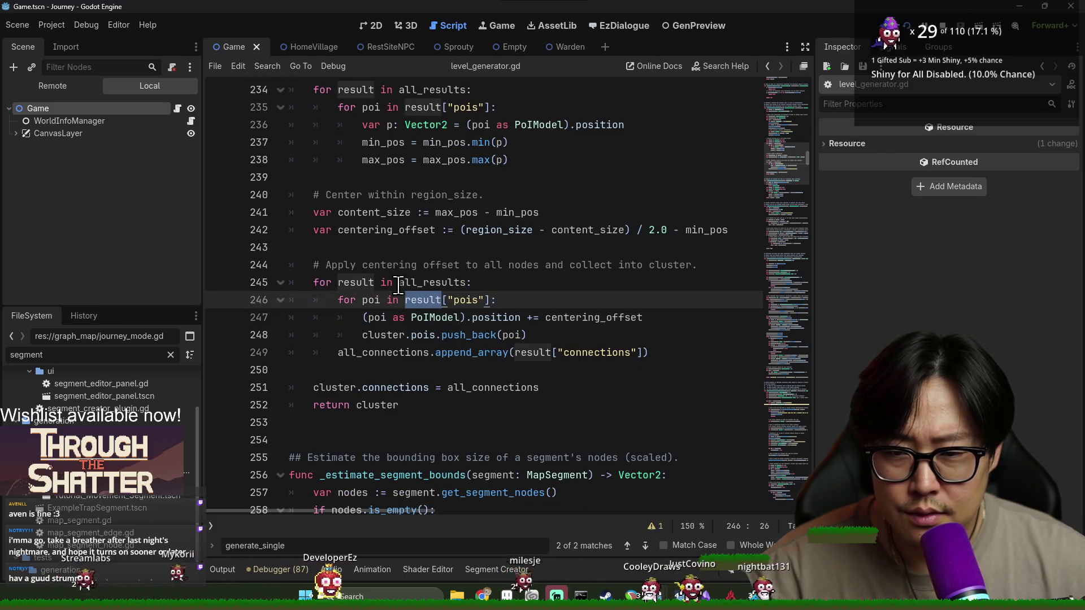
pyautogui.doubleClick(428, 282)
pyautogui.scroll(3, 475, 328)
pyautogui.doubleClick(347, 247)
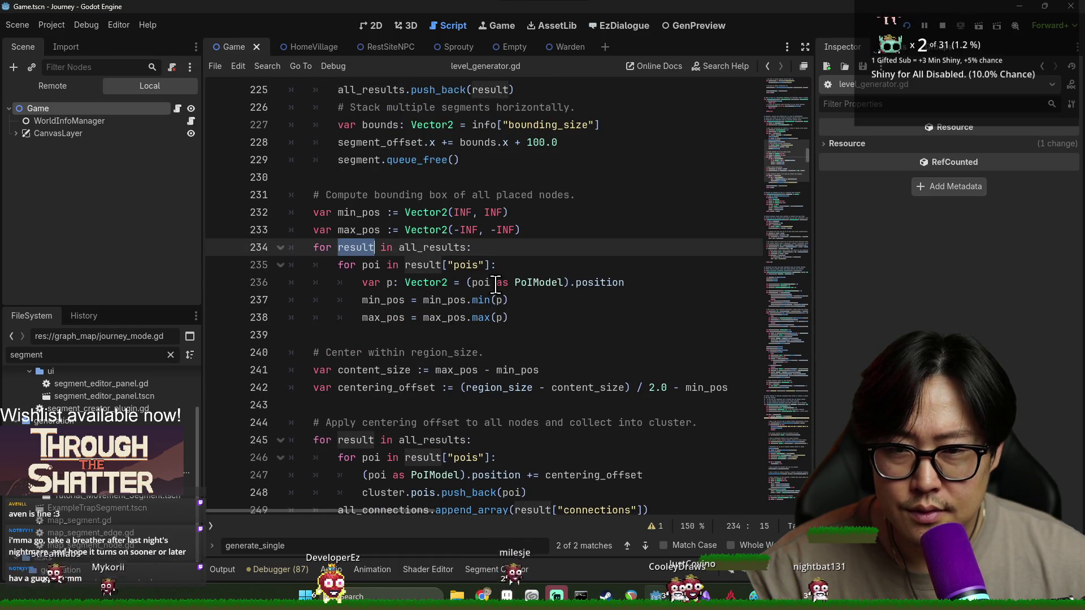
pyautogui.scroll(4, 495, 284)
# Step: Jump from the instantiate_at call on line 223 to its definition in map_segment.gd
pyautogui.click(377, 265)
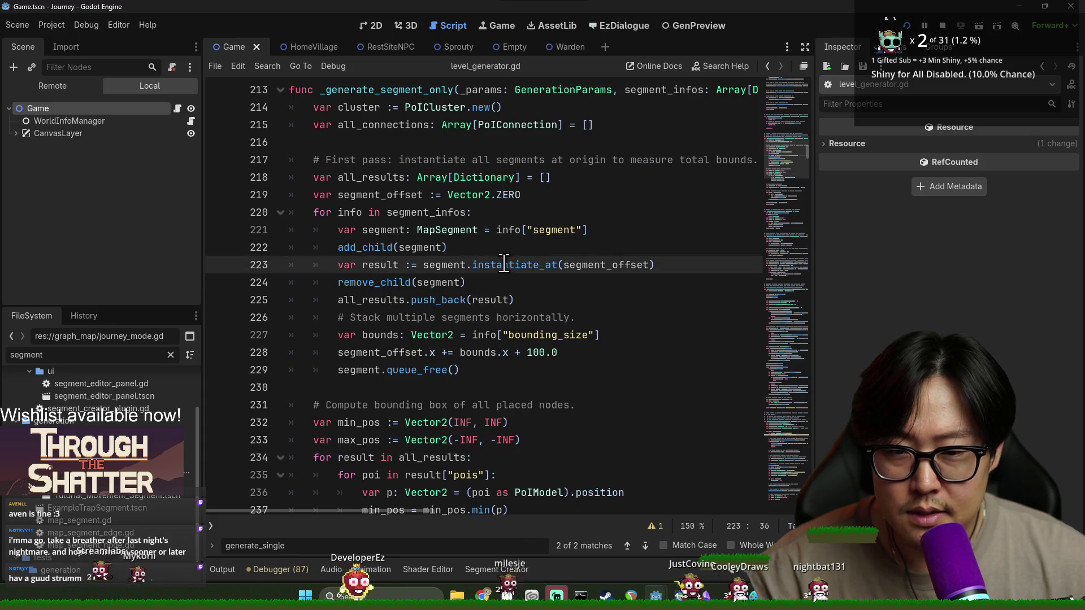
pyautogui.hotkey('ctrl', 'Right')
pyautogui.hotkey('ctrl', 'Right')
pyautogui.hotkey('ctrl', 'Right')
pyautogui.hotkey('ctrl', 'shift', 'Right')
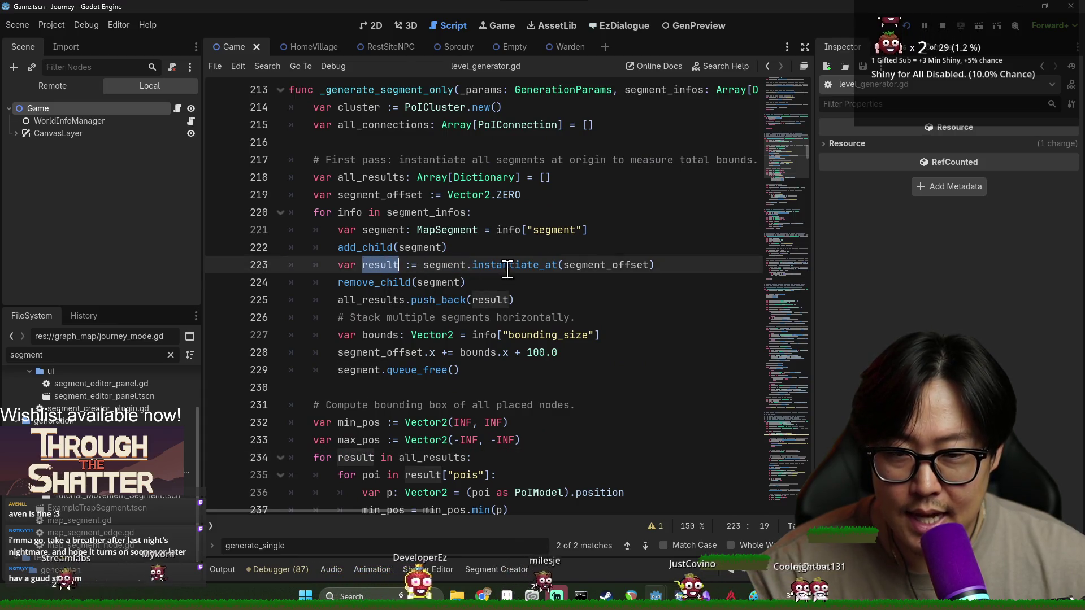
pyautogui.doubleClick(445, 265)
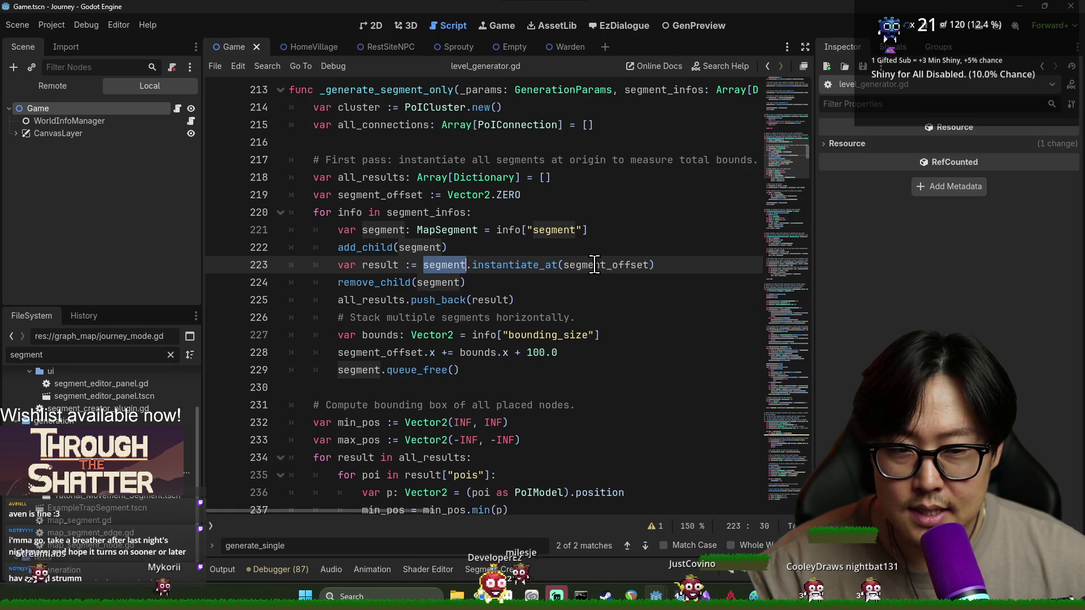
pyautogui.keyDown('ctrl'); pyautogui.click(486, 265); pyautogui.keyUp('ctrl')
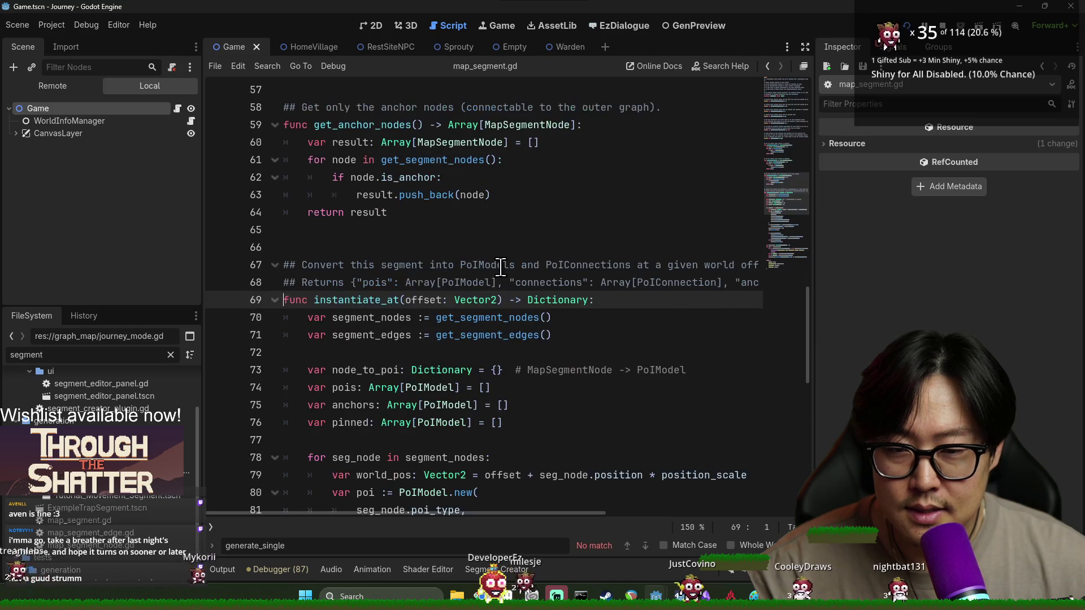
# Step: Trace node_to_poi, seg_node, segment_nodes and the npc_name check on line 88
pyautogui.doubleClick(558, 300)
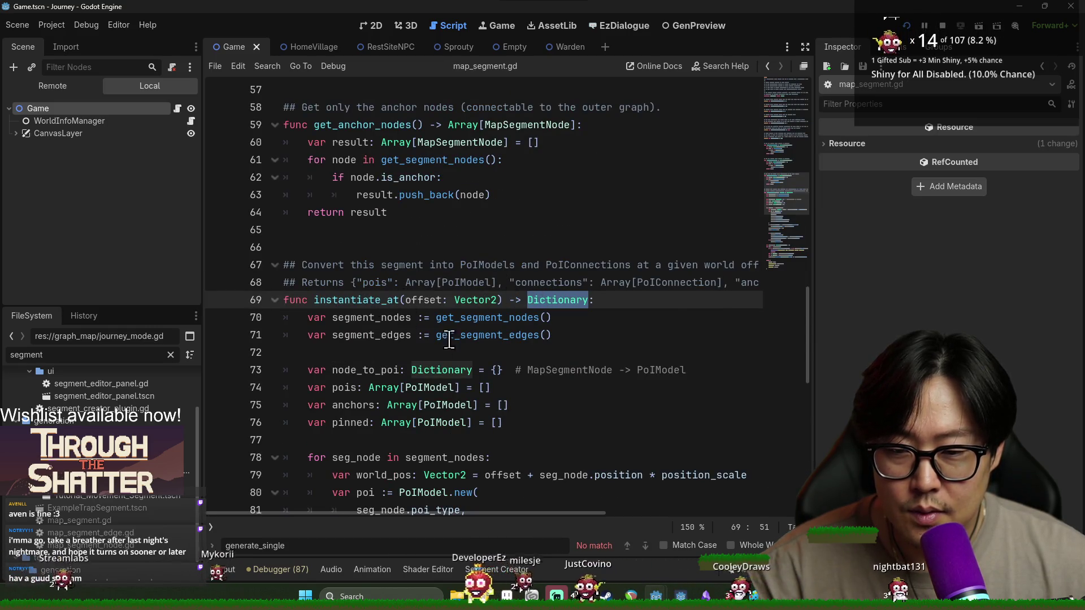
pyautogui.doubleClick(375, 371)
pyautogui.scroll(-4, 379, 362)
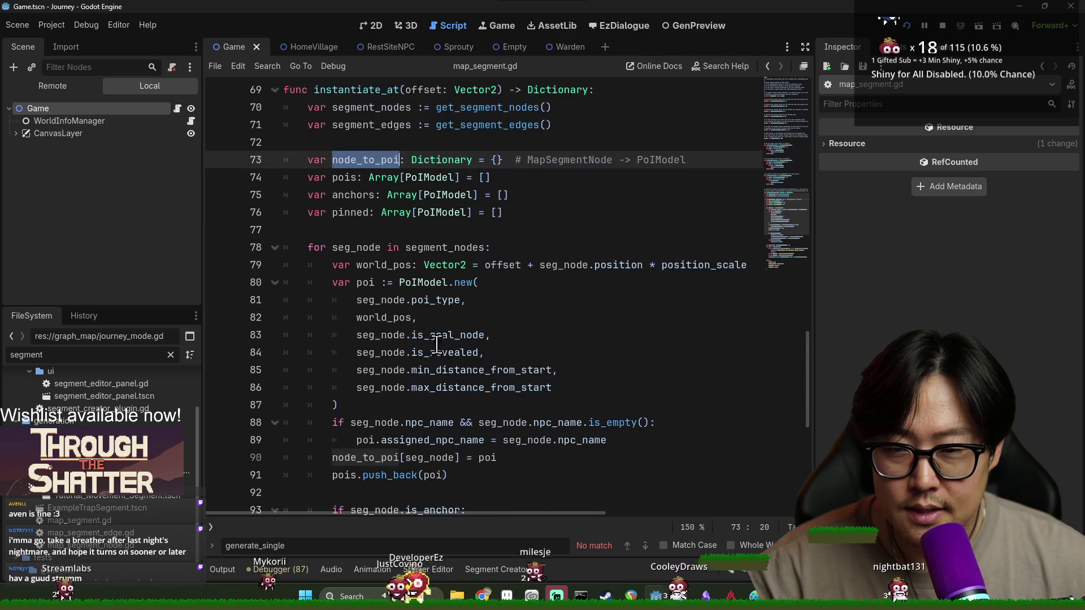
pyautogui.scroll(-1, 401, 368)
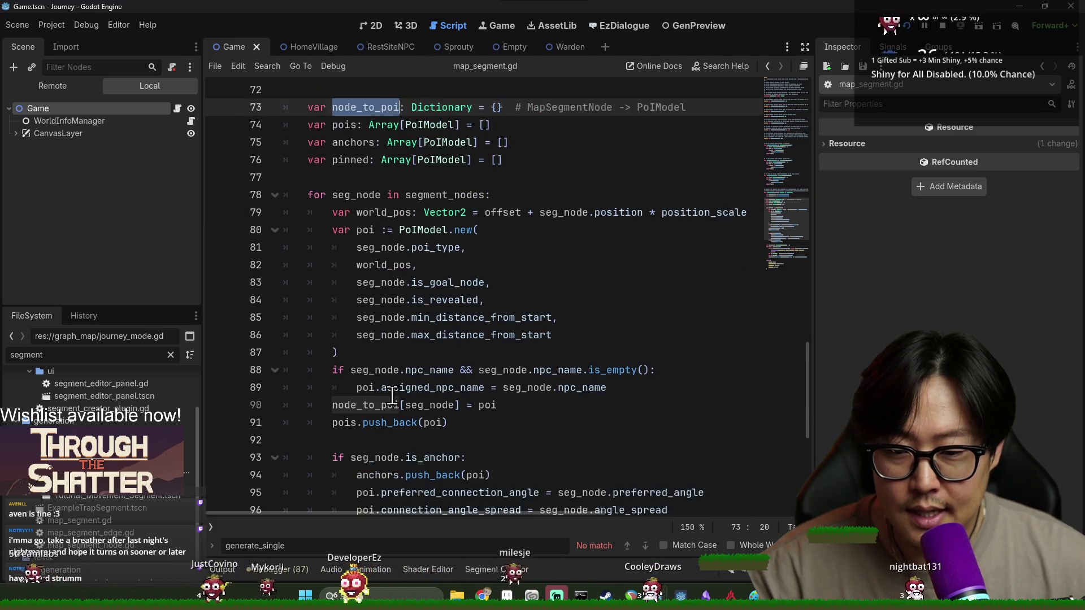
pyautogui.doubleClick(382, 369)
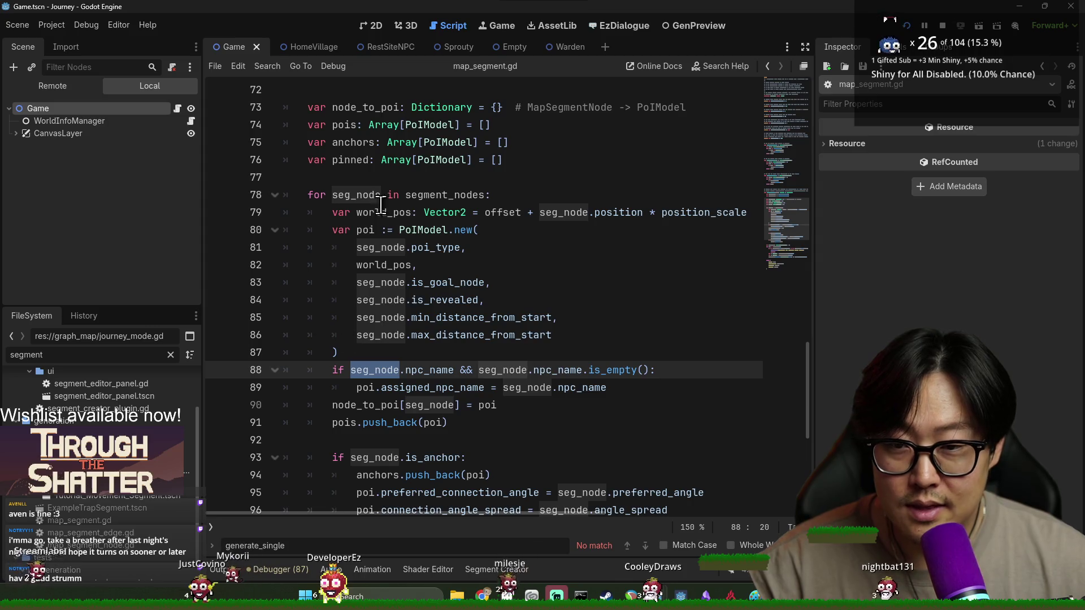
pyautogui.doubleClick(430, 195)
pyautogui.scroll(-1, 397, 219)
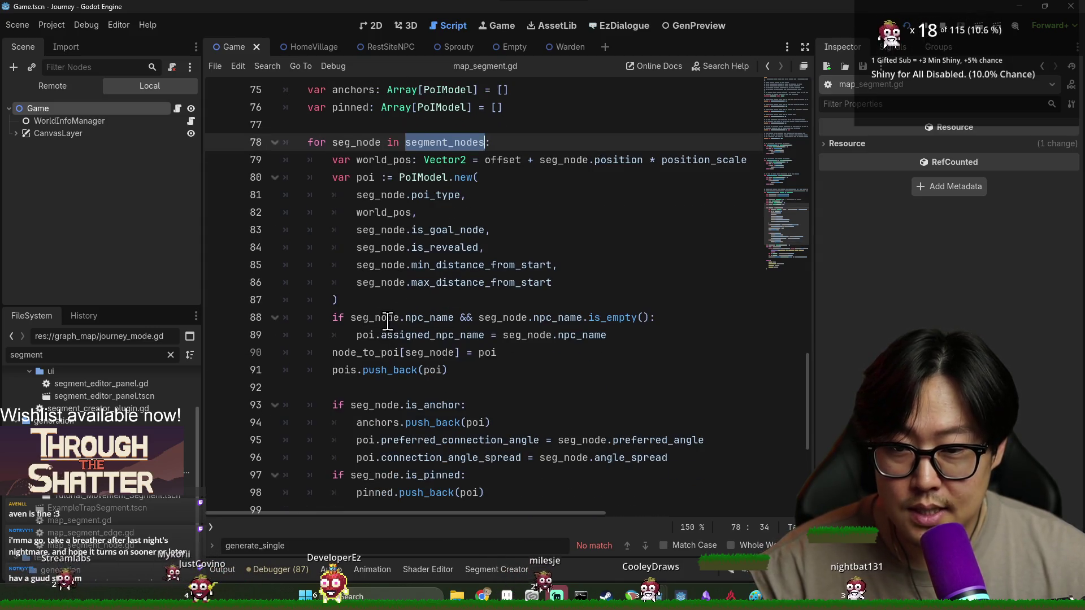
pyautogui.doubleClick(376, 317)
pyautogui.doubleClick(424, 317)
pyautogui.doubleClick(556, 317)
# Step: Insert '!' before the second npc_name.is_empty() check on line 88 and save
pyautogui.click(605, 317)
pyautogui.click(479, 317)
pyautogui.write('!')
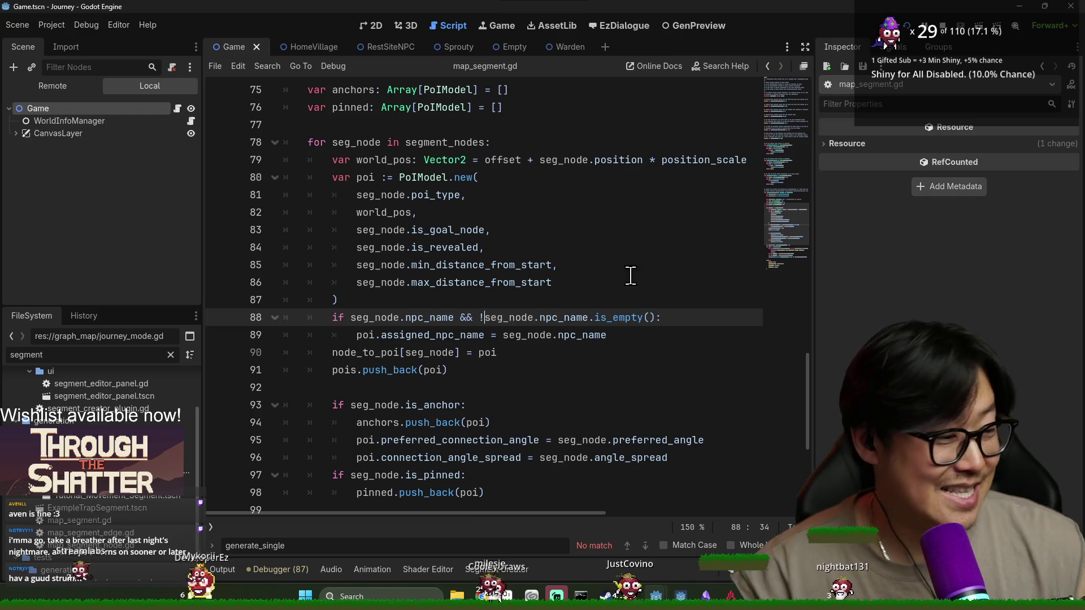
pyautogui.click(606, 264)
pyautogui.click(521, 352)
pyautogui.hotkey('ctrl', 's')
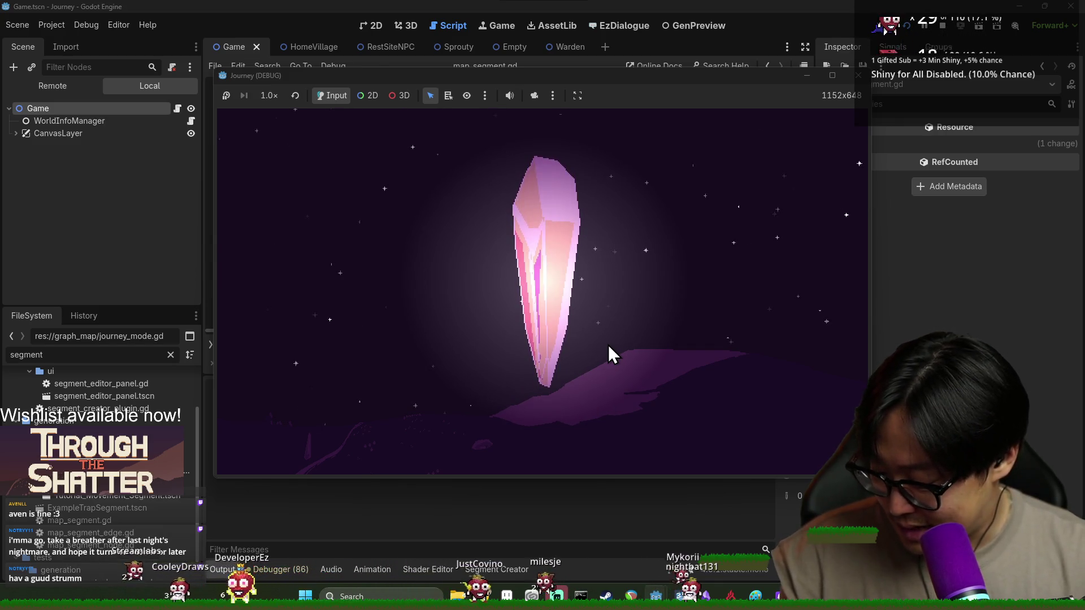
# Step: Start the journey from the crystal and let the run crash on place_npc at explore_mode.gd line 265
pyautogui.click(539, 304)
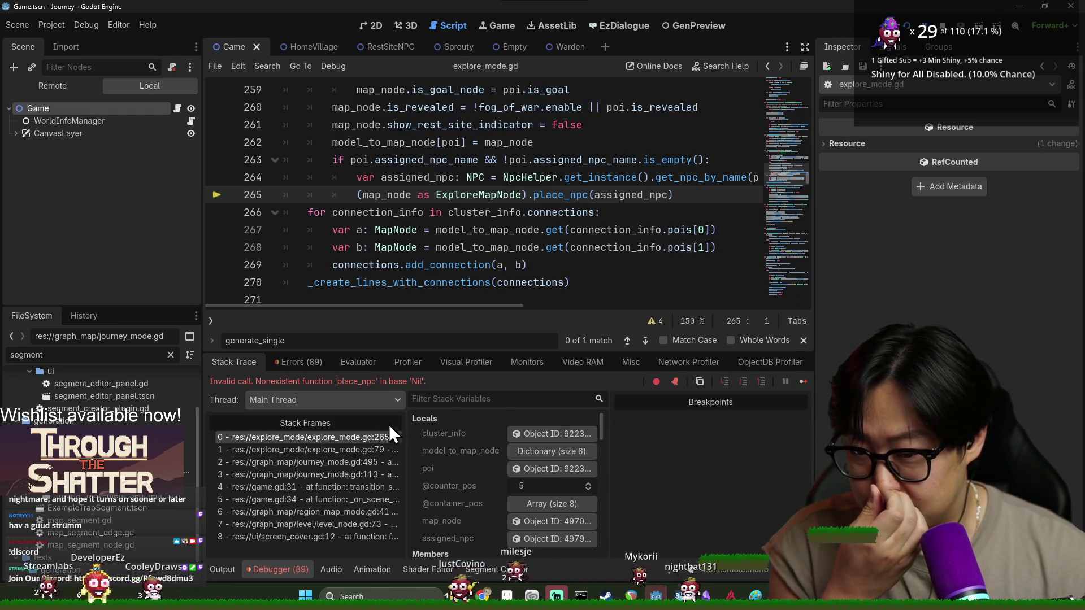
# Step: Examine the failing map_node place_npc call on line 265, then select the FileSystem filter text
pyautogui.doubleClick(403, 194)
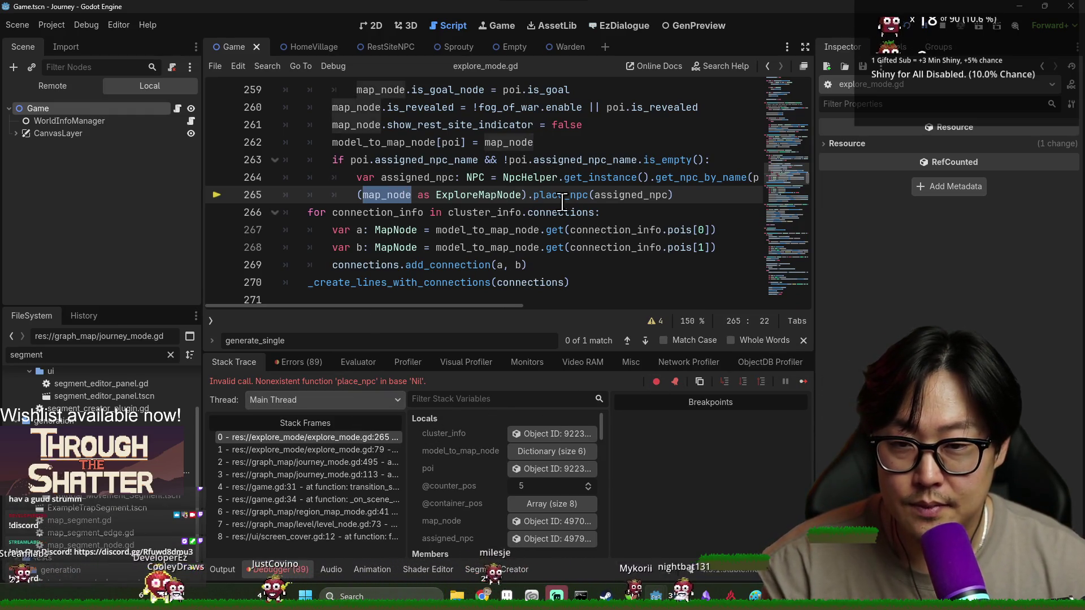
pyautogui.moveTo(605, 192)
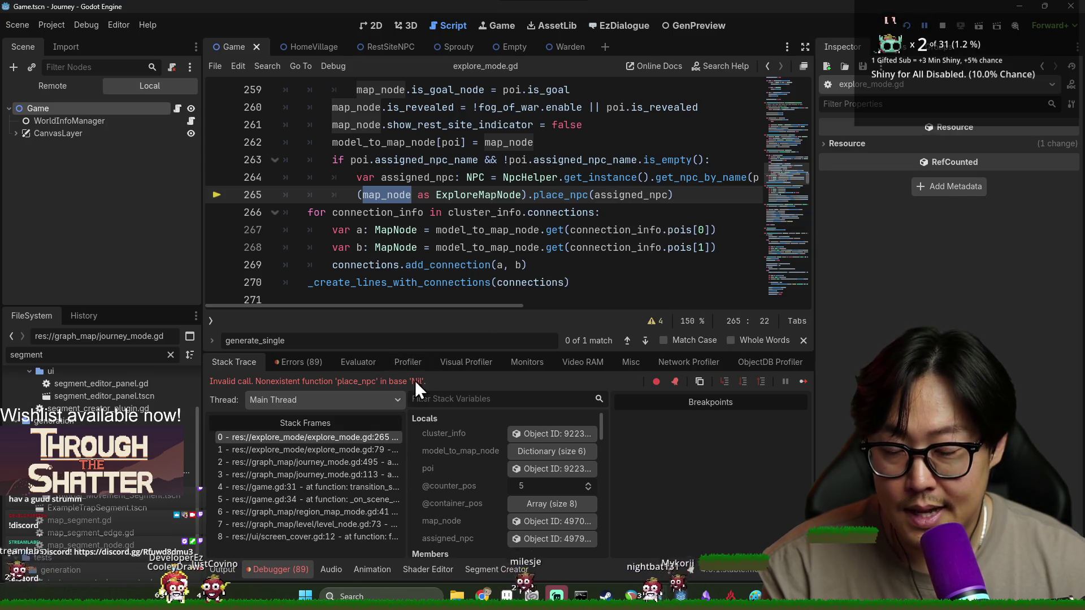
pyautogui.doubleClick(559, 194)
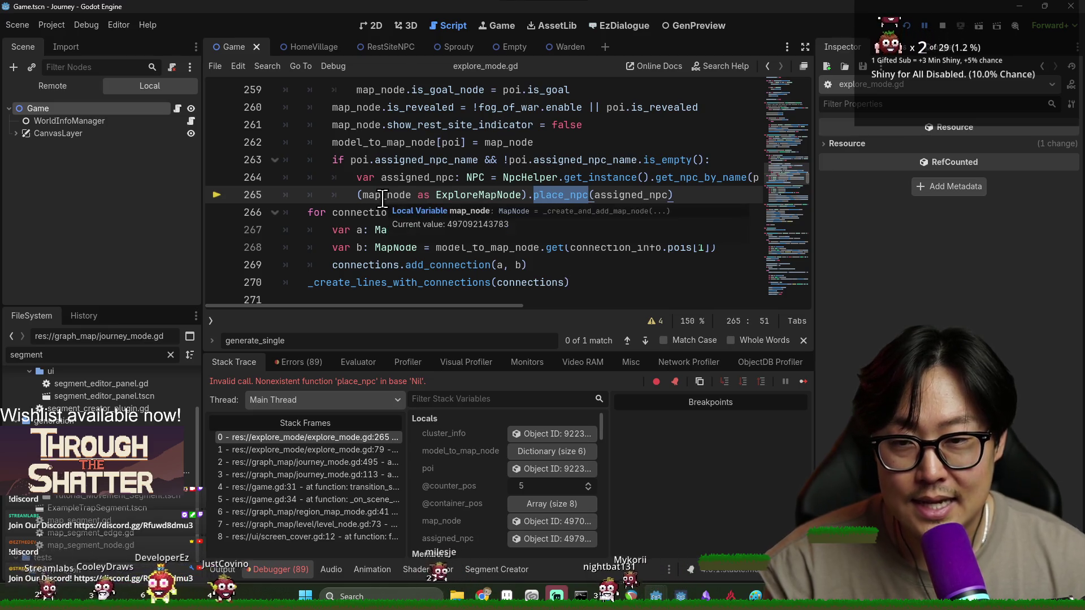
pyautogui.click(90, 355)
pyautogui.doubleClick(90, 355)
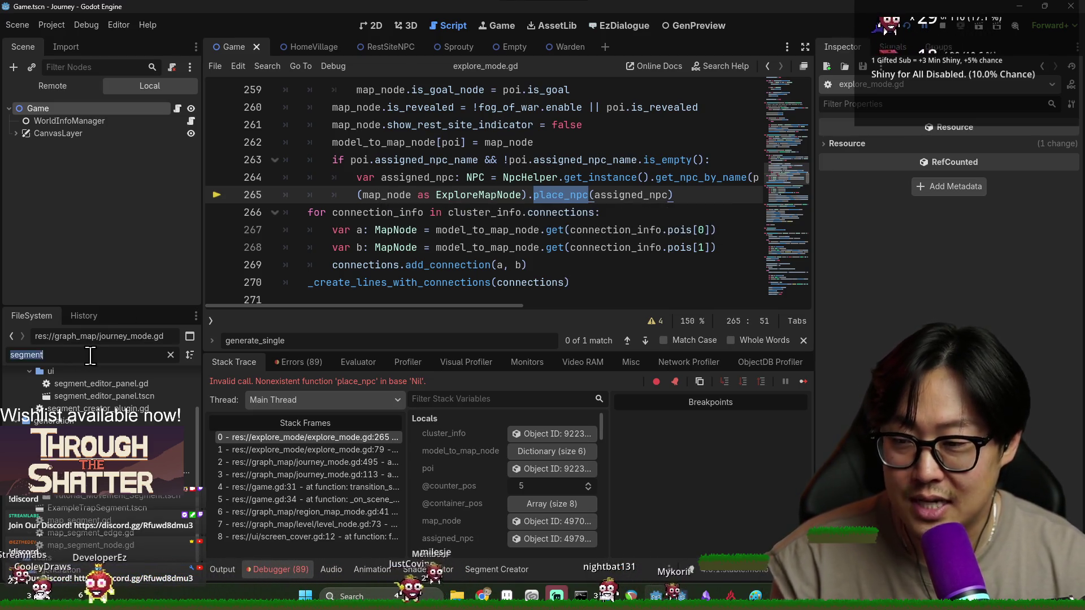
# Step: Filter FileSystem by 'start', open Start.tscn, and show the Start node's MapNode properties
pyautogui.write('start')
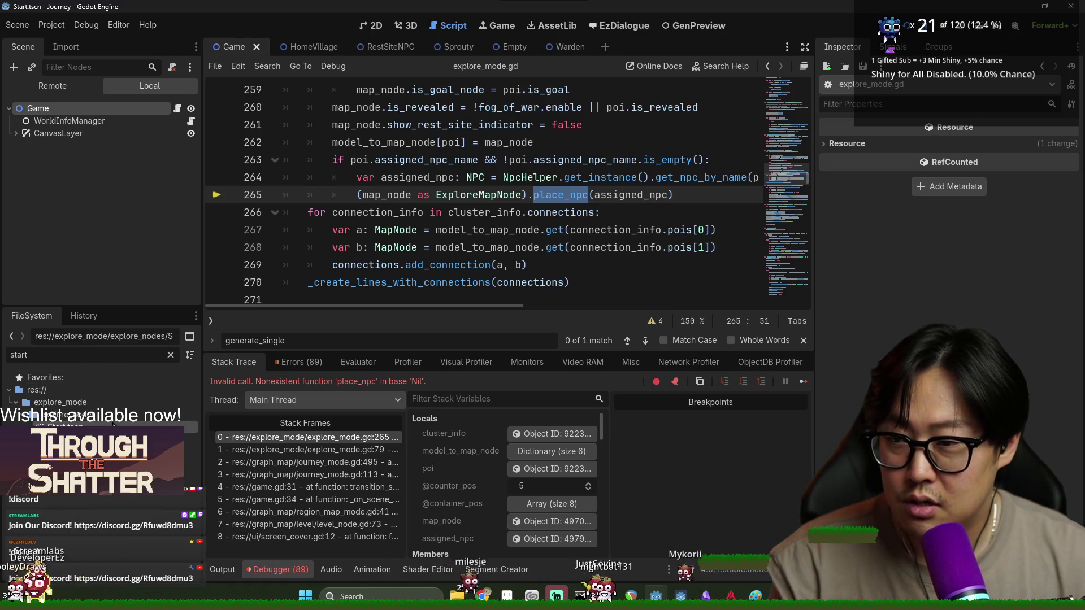
pyautogui.doubleClick(62, 428)
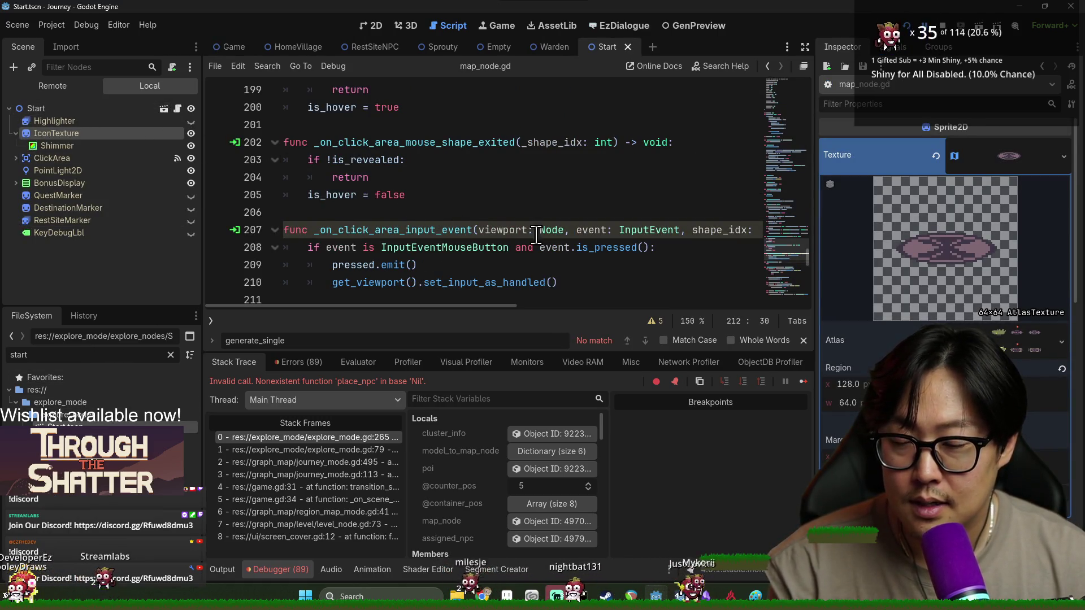
pyautogui.moveTo(810, 249); pyautogui.dragTo(795, 70)
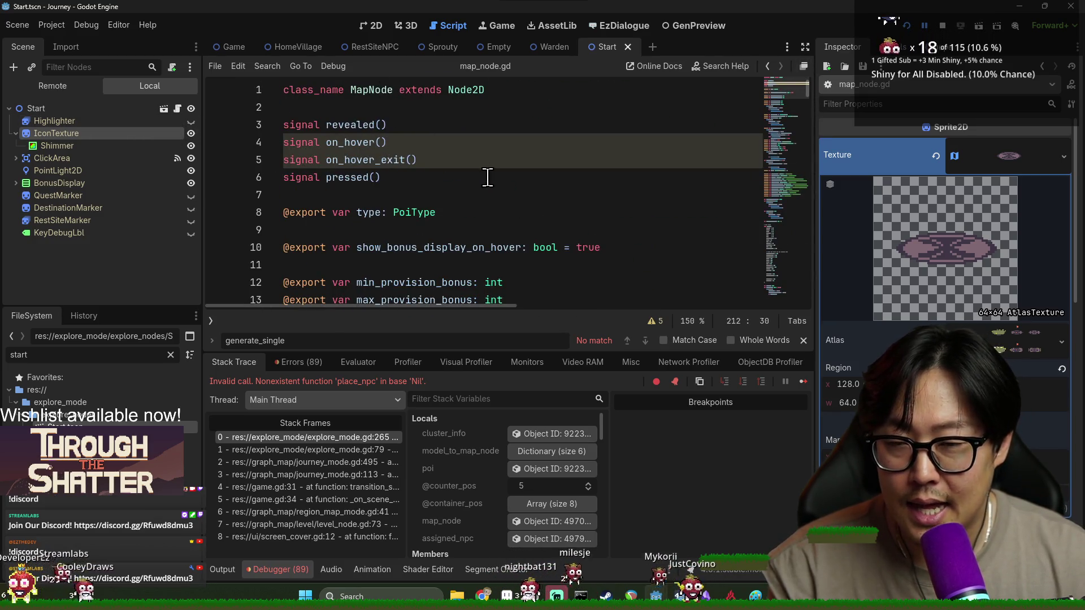
pyautogui.click(114, 112)
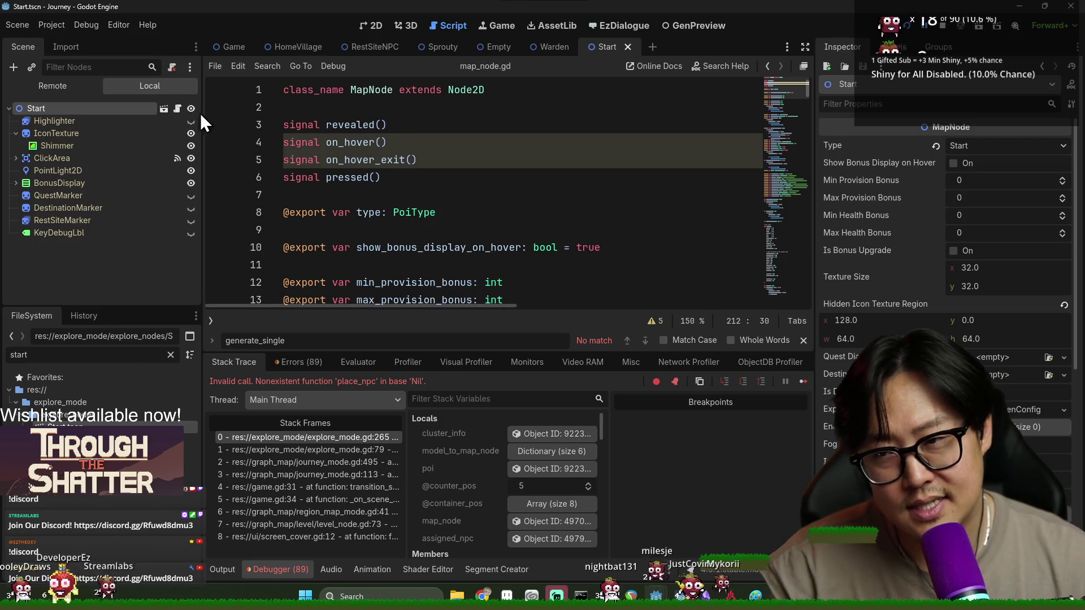
# Step: Switch to the 2D view and inspect the Start node's context menu
pyautogui.click(370, 25)
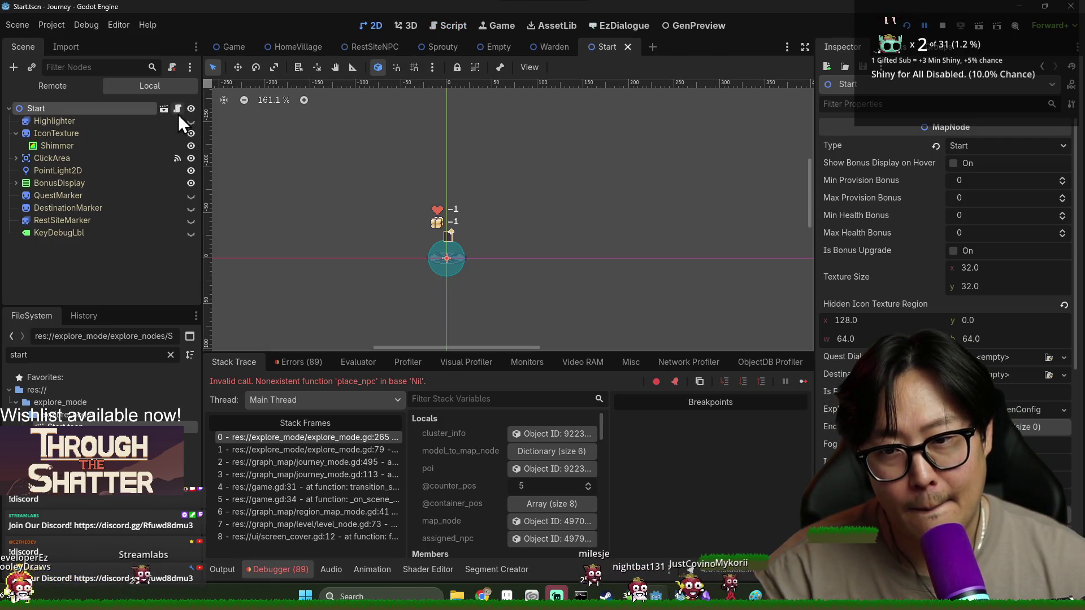
pyautogui.rightClick(125, 107)
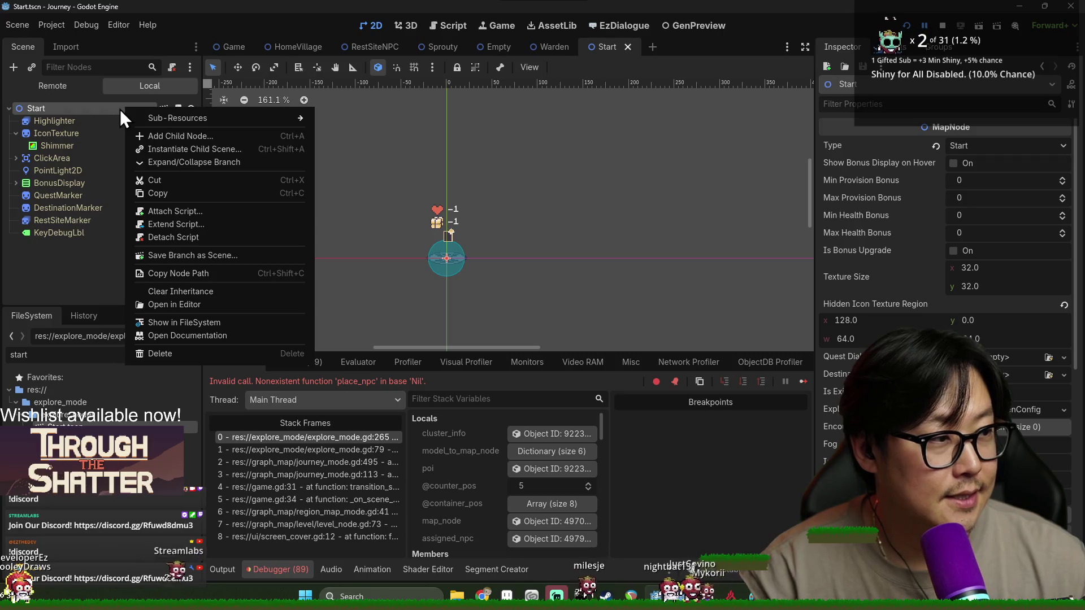
pyautogui.click(119, 110)
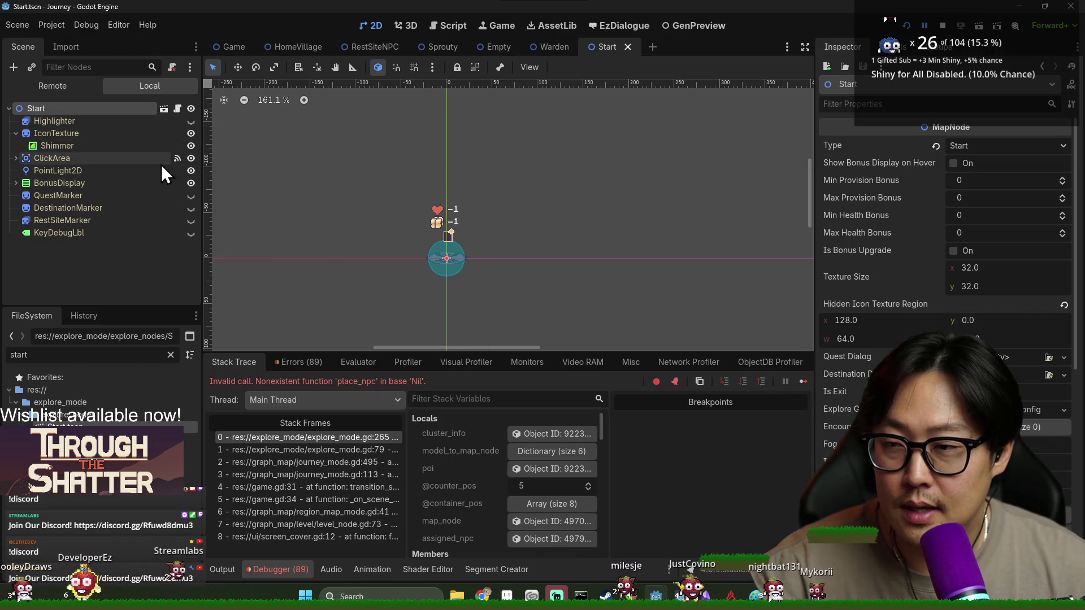
pyautogui.rightClick(48, 109)
pyautogui.click(655, 447)
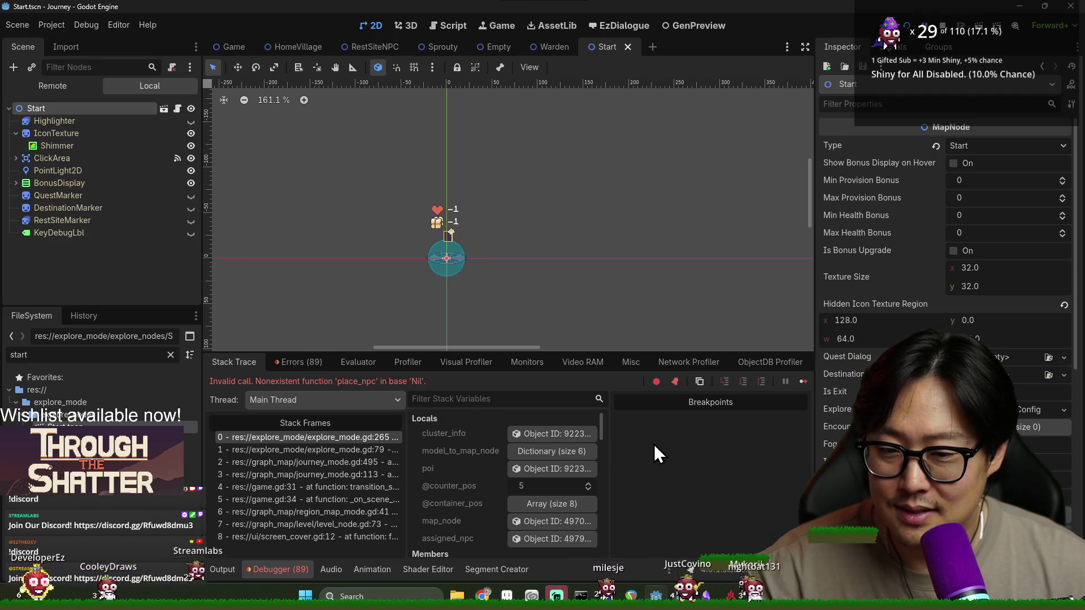
pyautogui.rightClick(39, 108)
pyautogui.moveTo(73, 115)
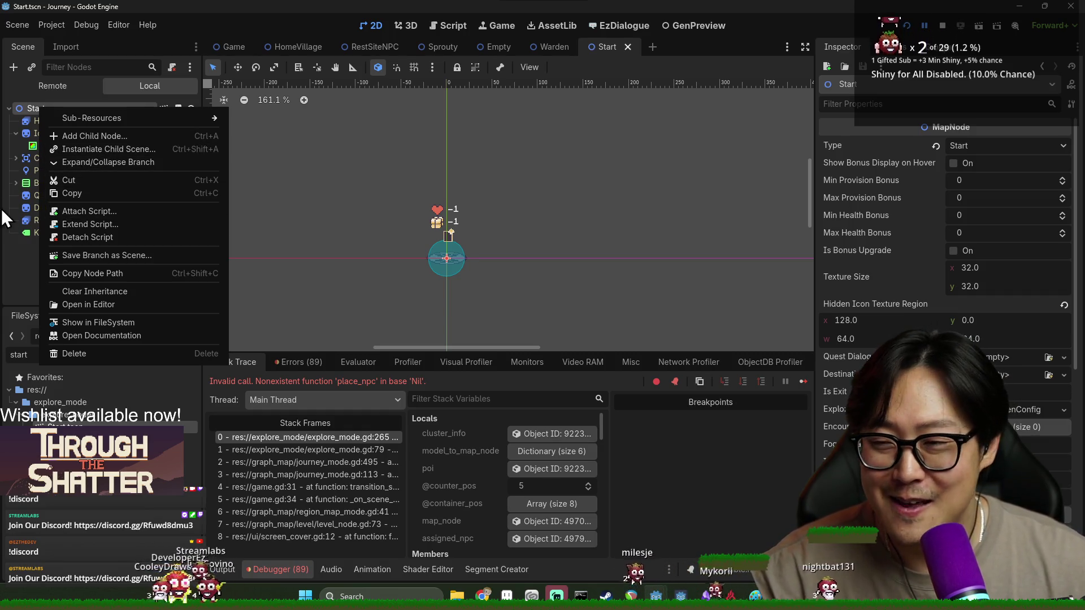
pyautogui.click(22, 242)
# Step: Choose Attach Script on the Start node and browse for the inherited class
pyautogui.rightClick(59, 113)
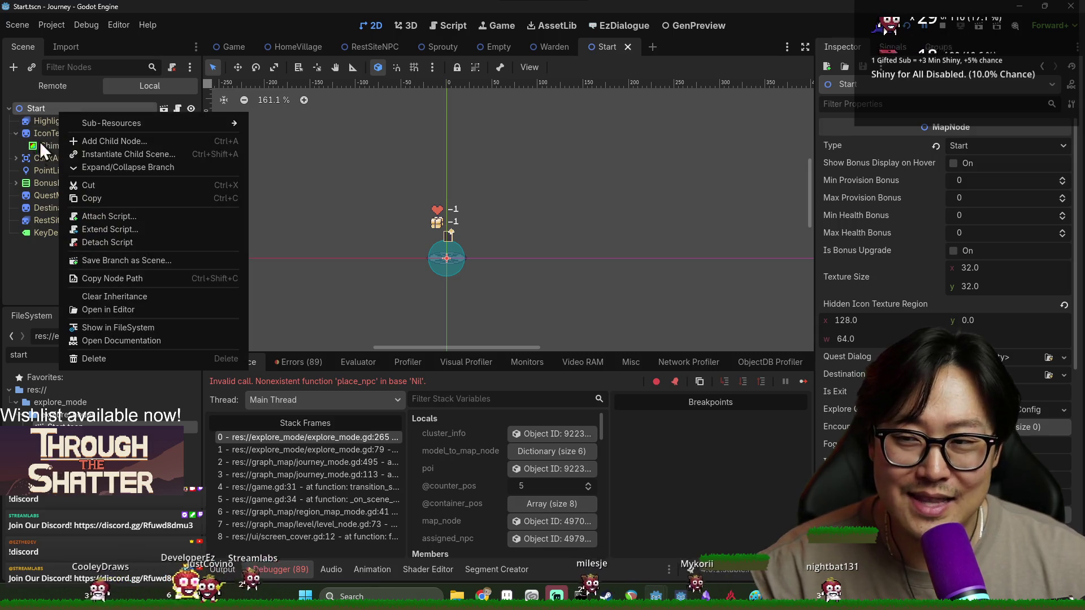
pyautogui.click(21, 281)
pyautogui.rightClick(73, 110)
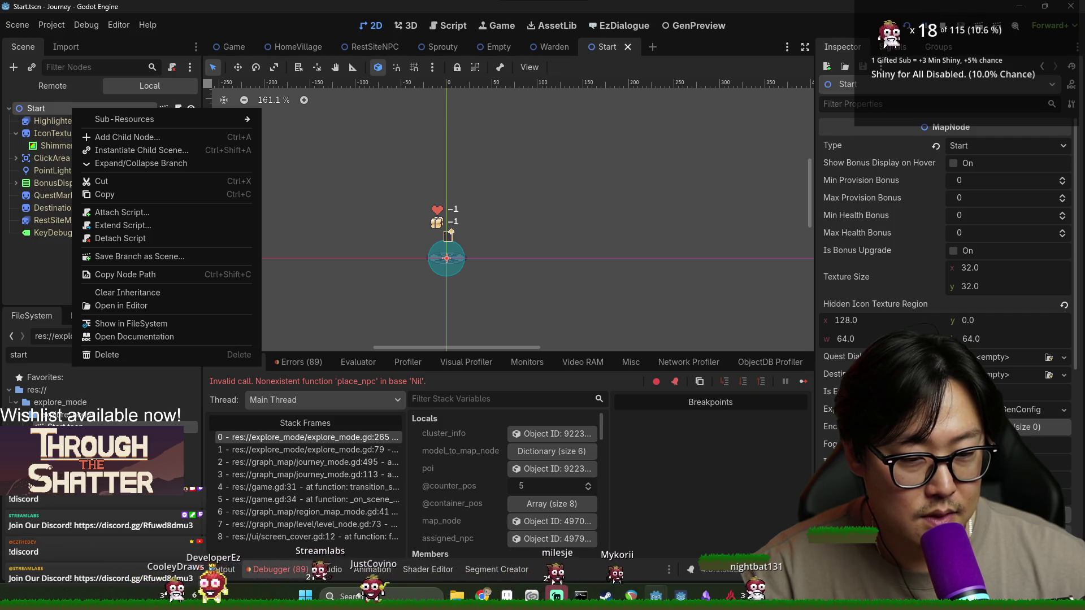
pyautogui.click(128, 213)
pyautogui.click(643, 236)
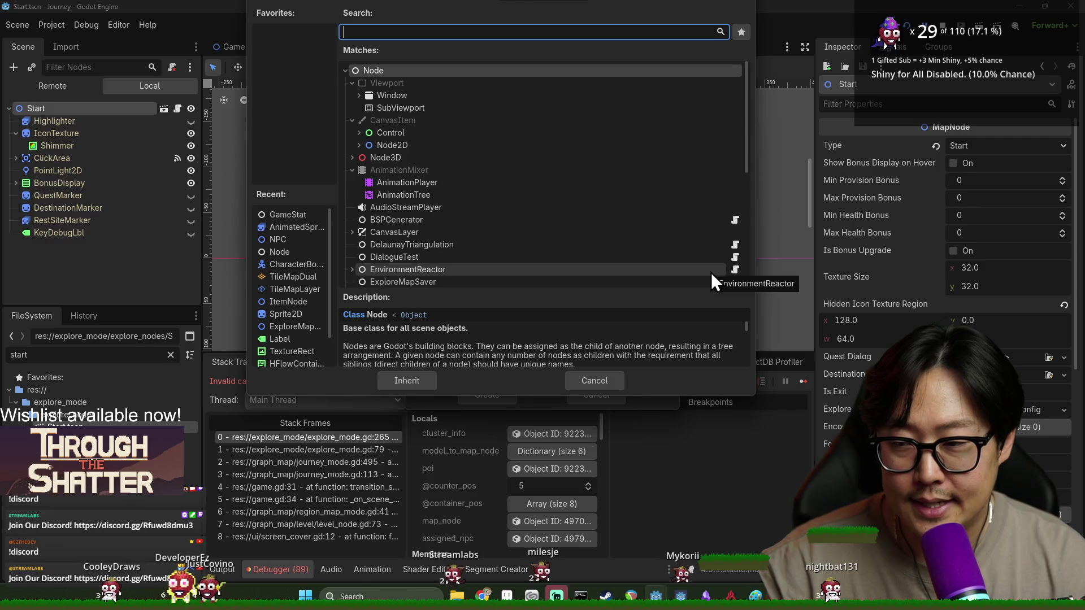
# Step: Create start_explore_node.gd inheriting ExploreMapNode, found by searching 'explorem'
pyautogui.write('empty')
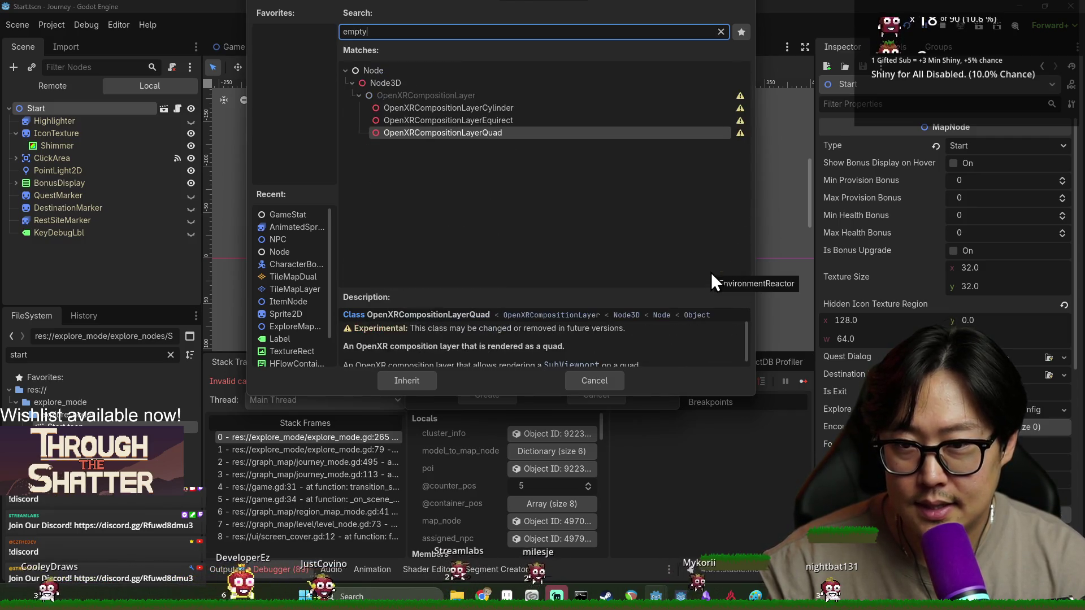
pyautogui.press('BackSpace')
pyautogui.press('BackSpace')
pyautogui.press('BackSpace')
pyautogui.write('explore')
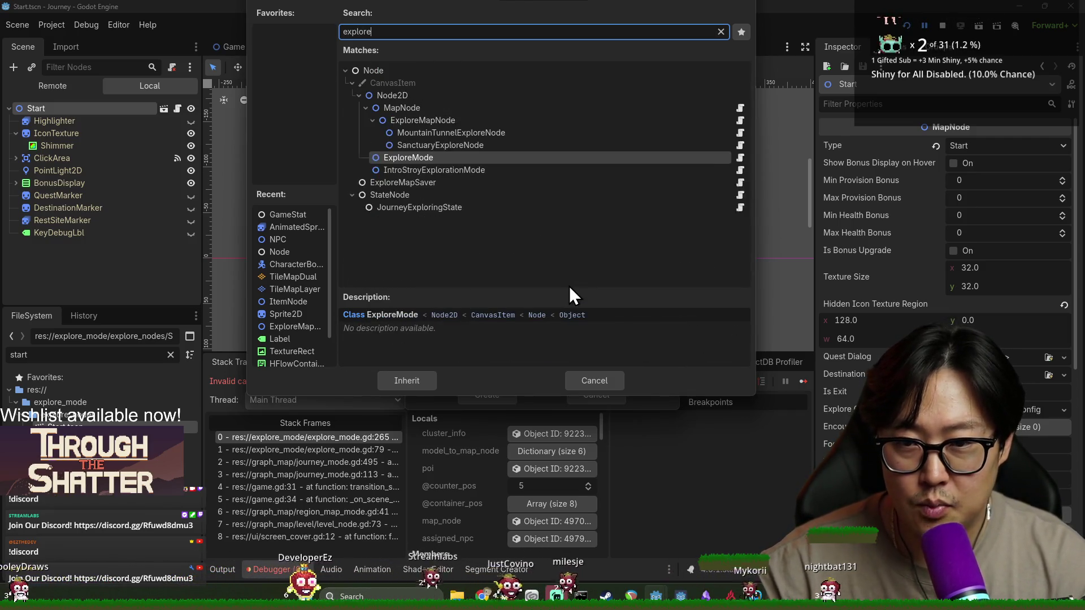
pyautogui.write('m')
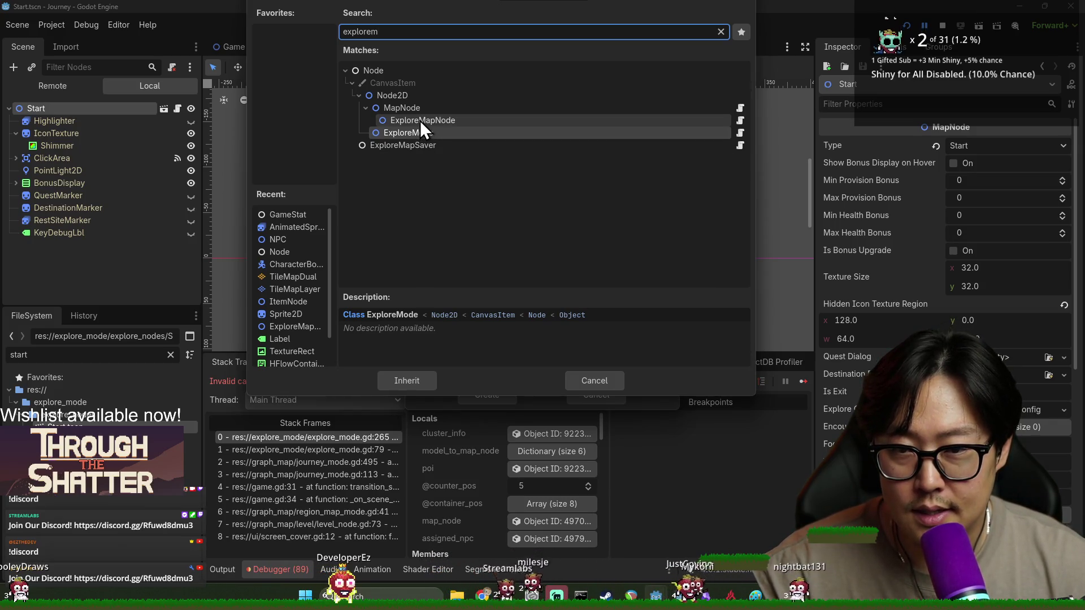
pyautogui.click(423, 122)
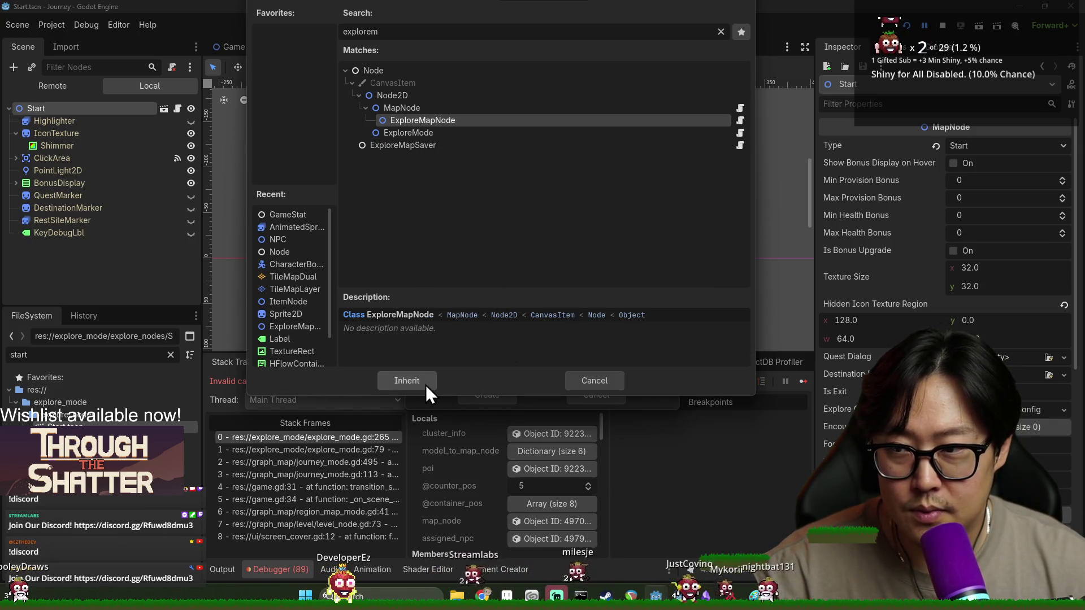
pyautogui.click(426, 386)
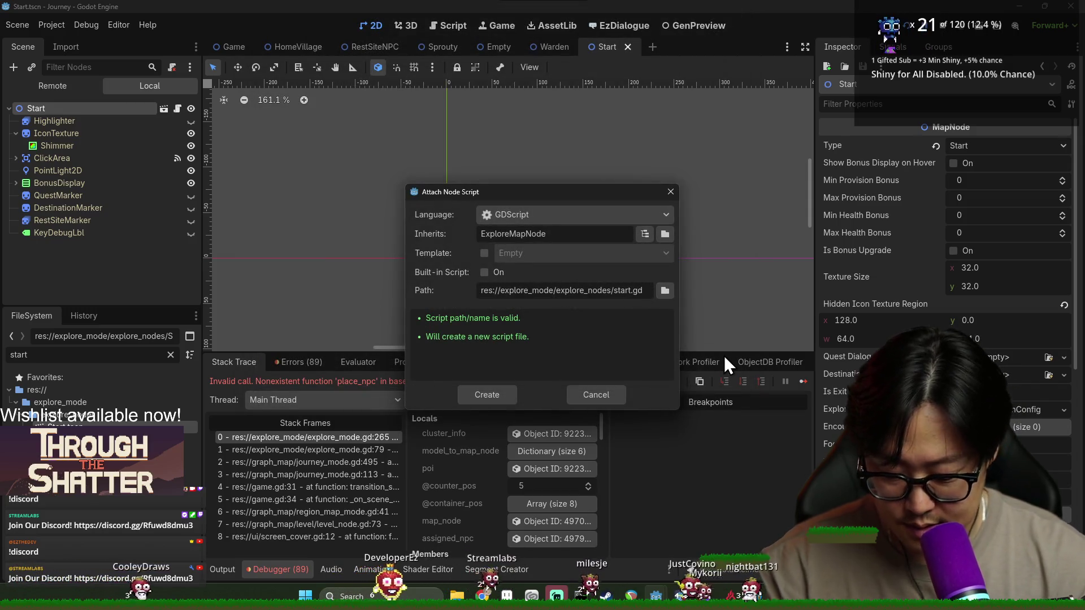
pyautogui.write('_explore_node')
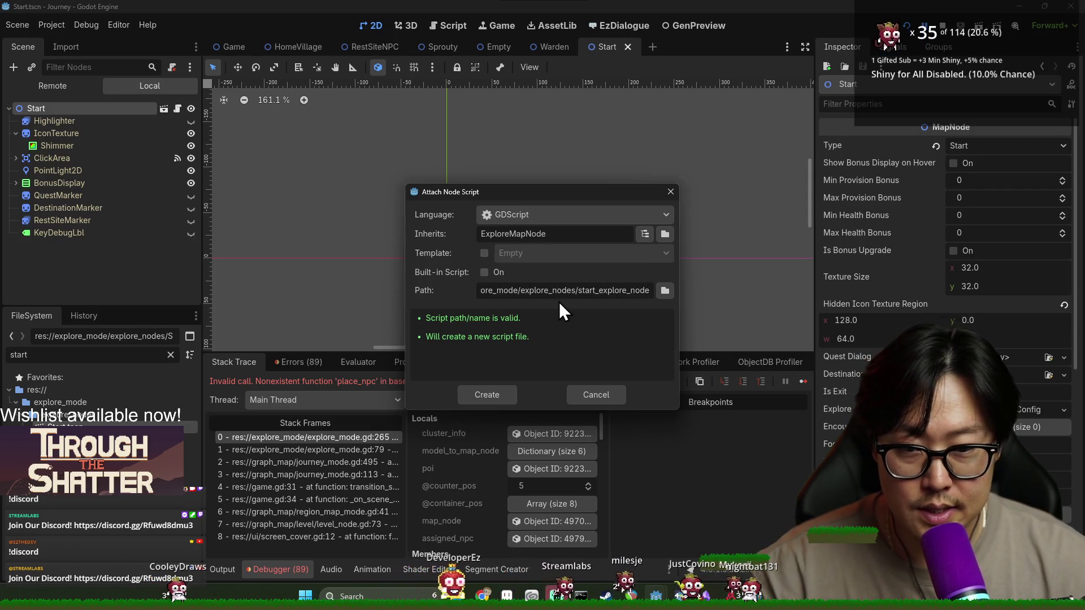
pyautogui.click(488, 393)
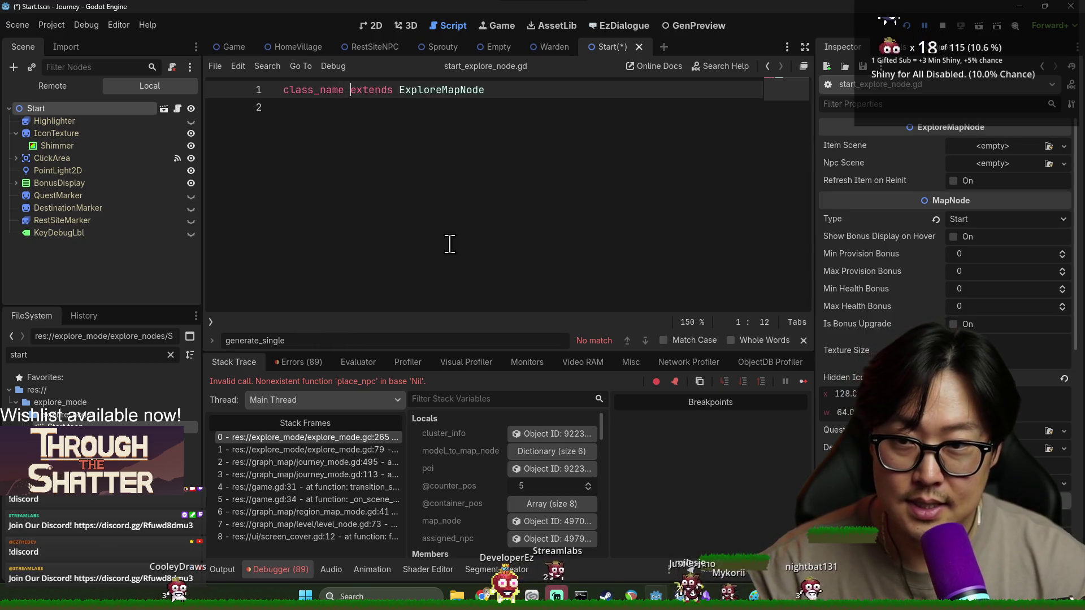
# Step: Save the StartNode class declaration and inspect the ExploreMapNode parent script
pyautogui.click(511, 153)
pyautogui.hotkey('ctrl', 's')
pyautogui.keyDown('ctrl'); pyautogui.click(509, 90); pyautogui.keyUp('ctrl')
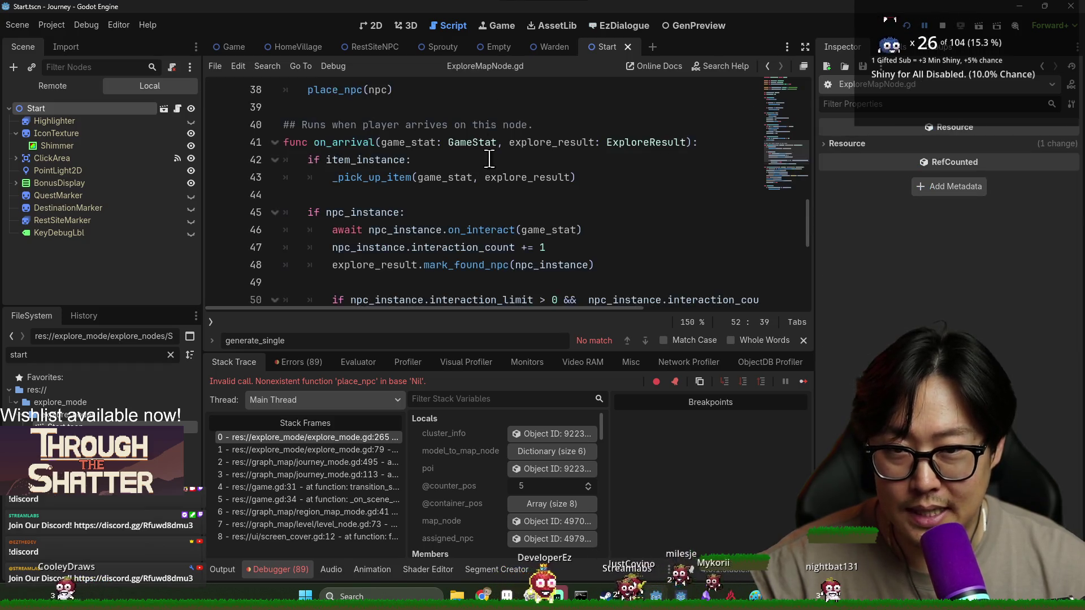
pyautogui.scroll(13, 419, 211)
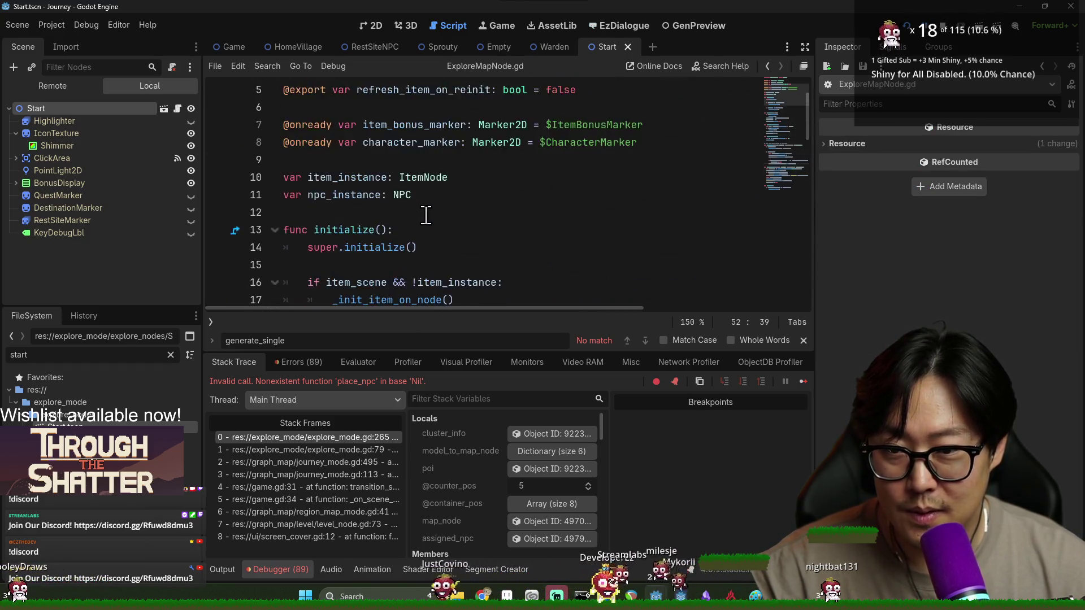
pyautogui.click(429, 177)
pyautogui.doubleClick(421, 90)
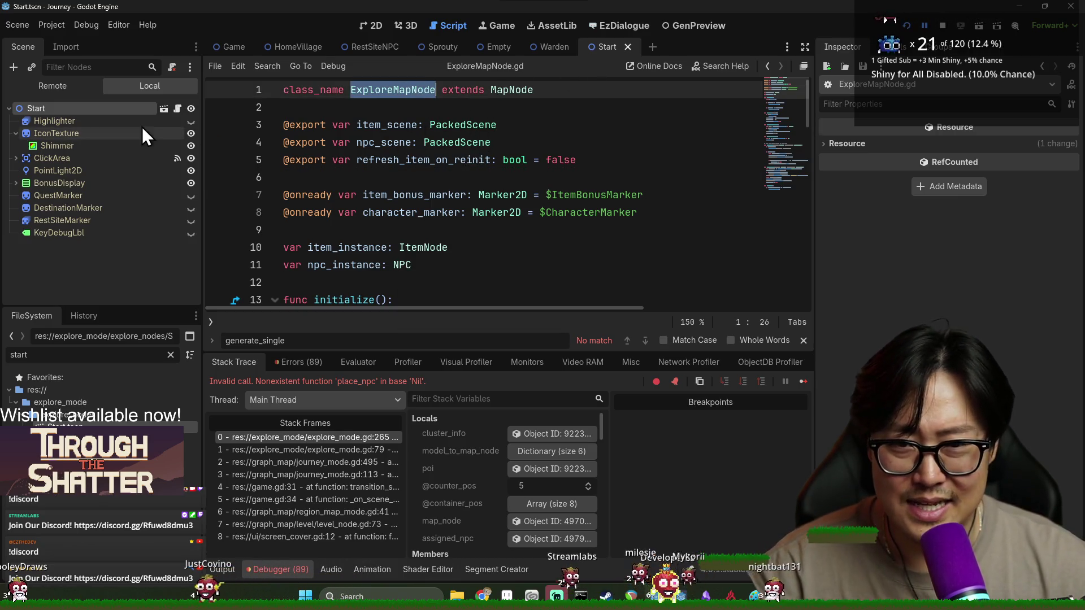
# Step: Select the Start node, save the scene, and run the game with F5
pyautogui.click(131, 111)
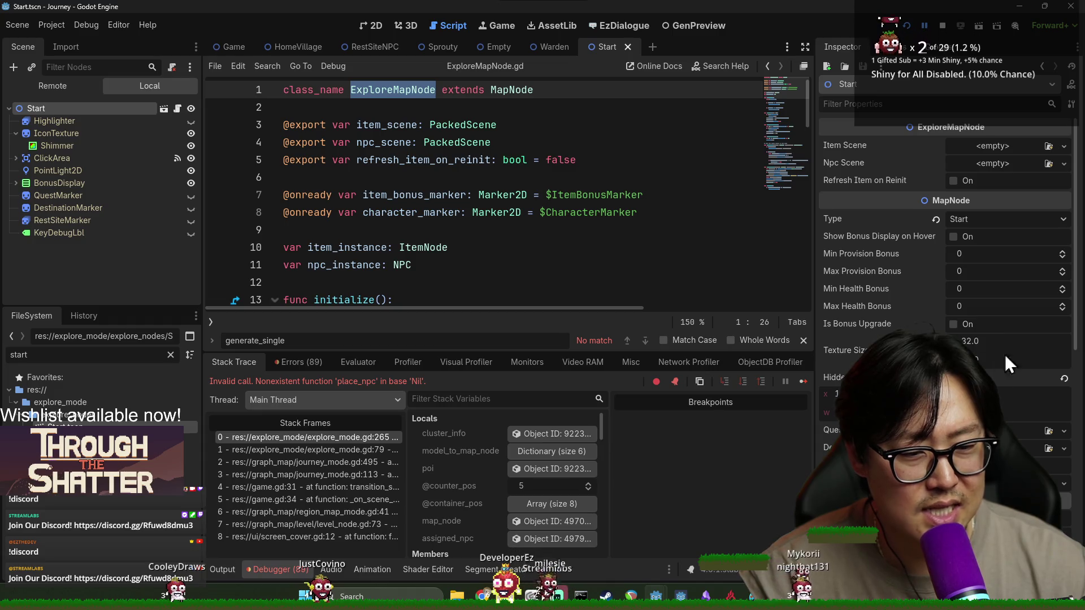
pyautogui.scroll(-5, 1008, 402)
pyautogui.hotkey('ctrl', 's')
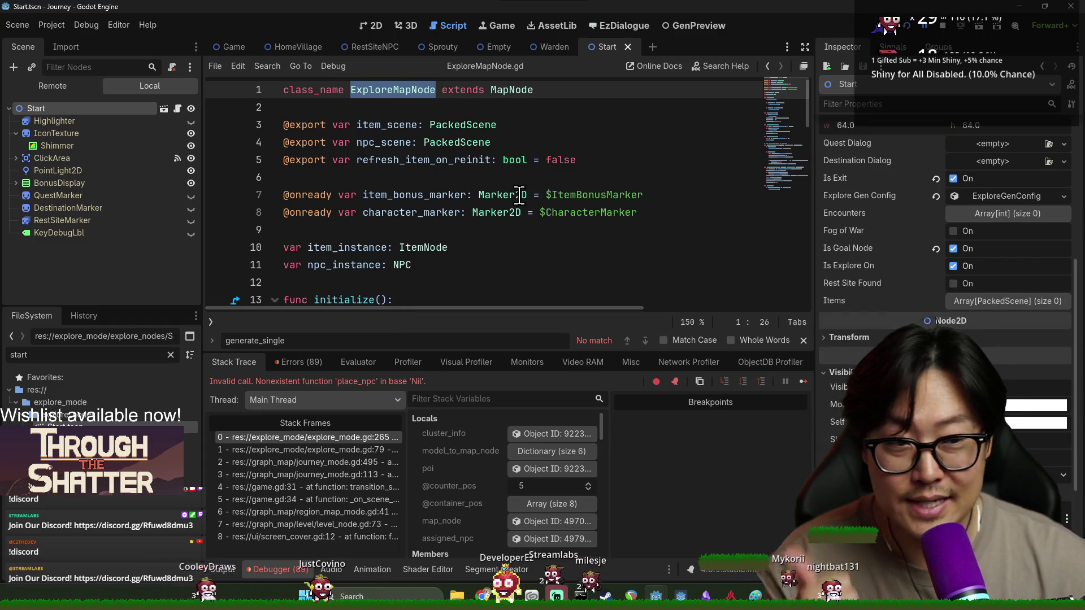
pyautogui.click(519, 195)
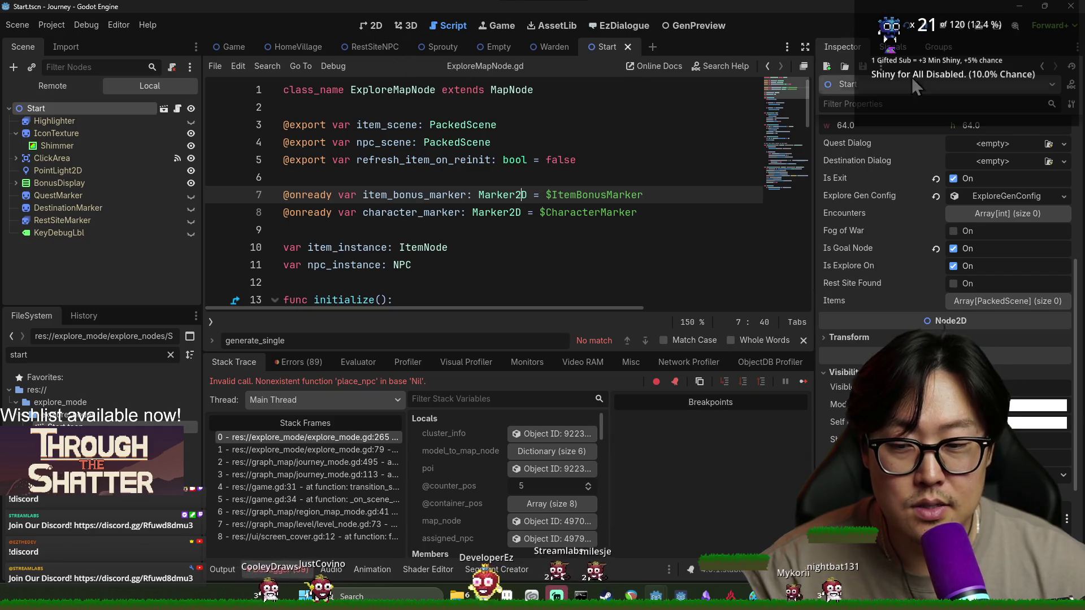
pyautogui.press('F5')
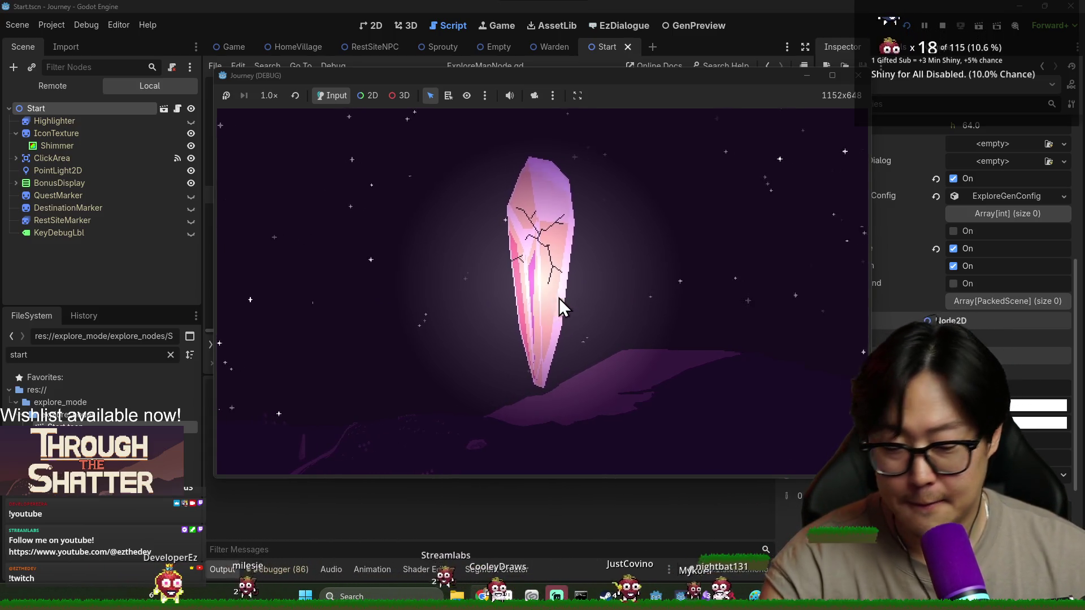
# Step: Shatter the crystal to start; the run halts on the null character_marker at line 25
pyautogui.click(558, 297)
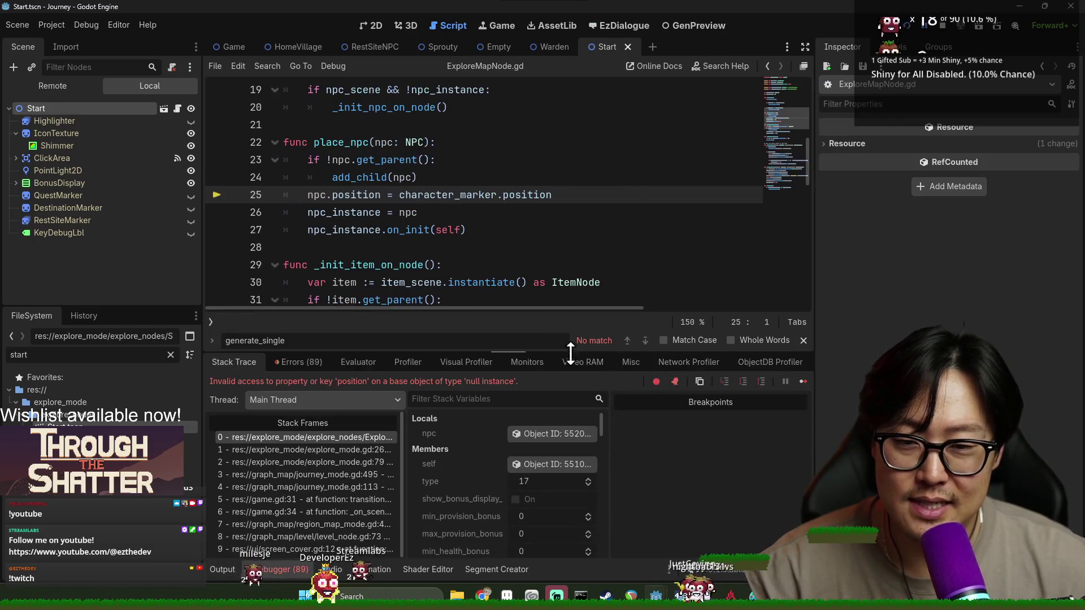
pyautogui.scroll(1, 383, 254)
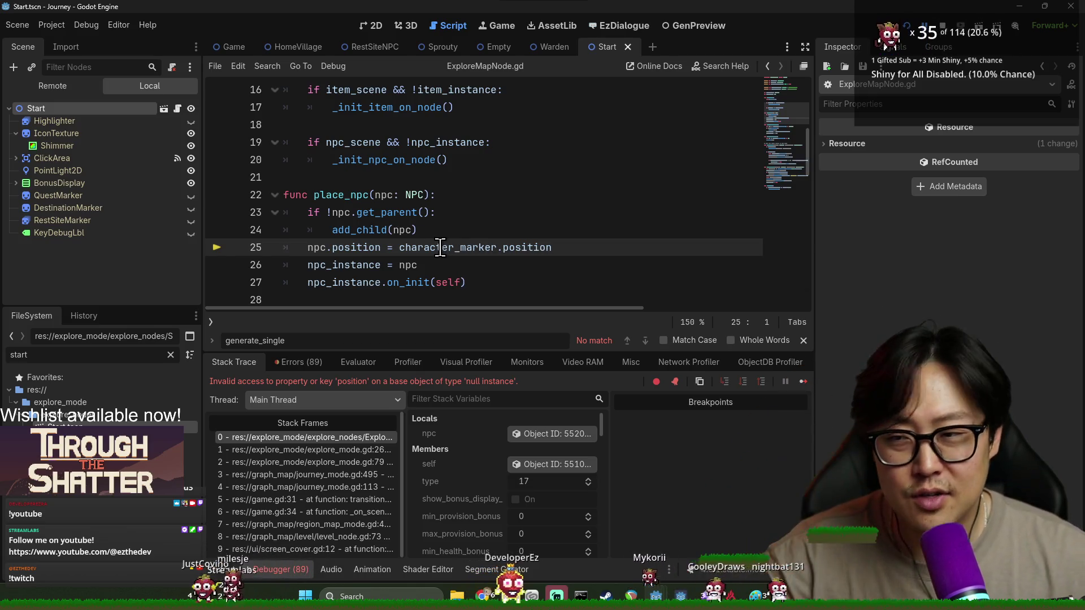
# Step: From the Start node in the 2D view, open its parent ExploreMapNode script
pyautogui.click(371, 26)
pyautogui.click(91, 108)
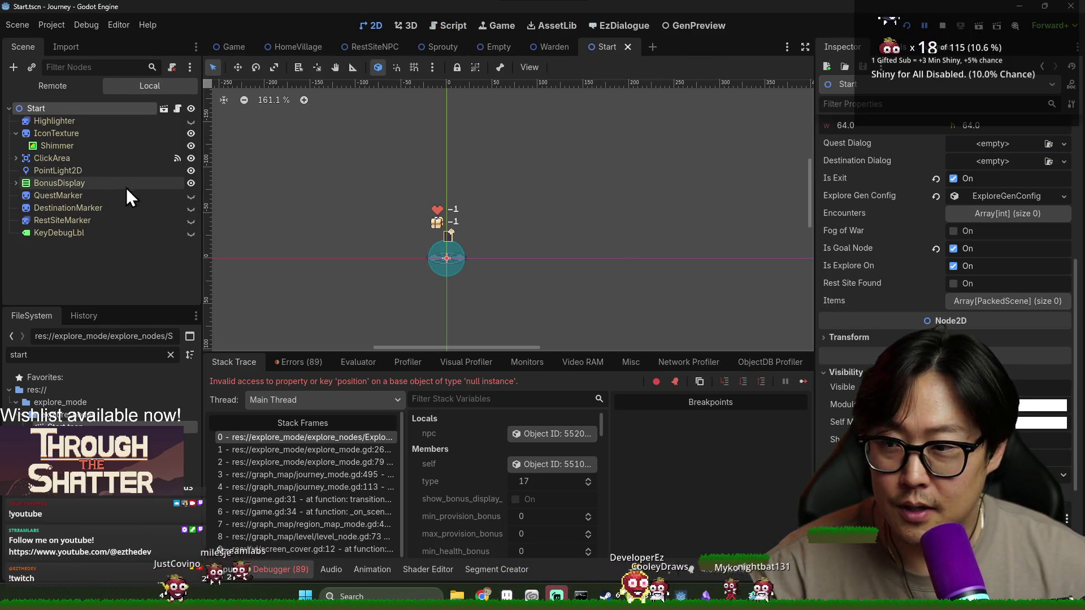
pyautogui.click(177, 108)
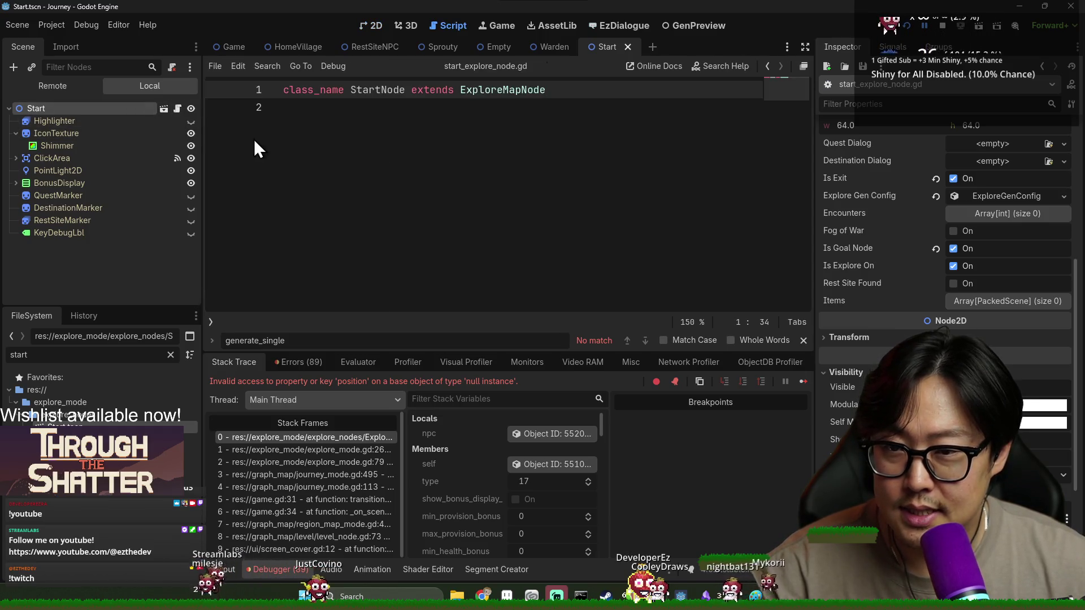
pyautogui.keyDown('ctrl'); pyautogui.click(484, 89); pyautogui.keyUp('ctrl')
pyautogui.scroll(5, 443, 187)
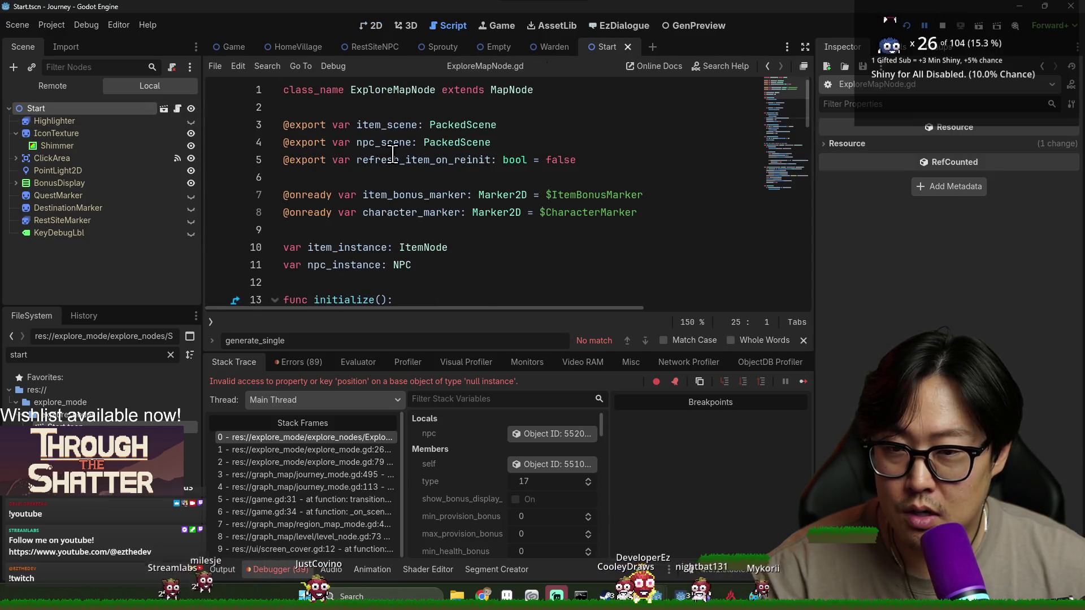
pyautogui.doubleClick(381, 90)
# Step: Examine the item_bonus_marker and character_marker Marker2D declarations on lines 7–8
pyautogui.click(386, 129)
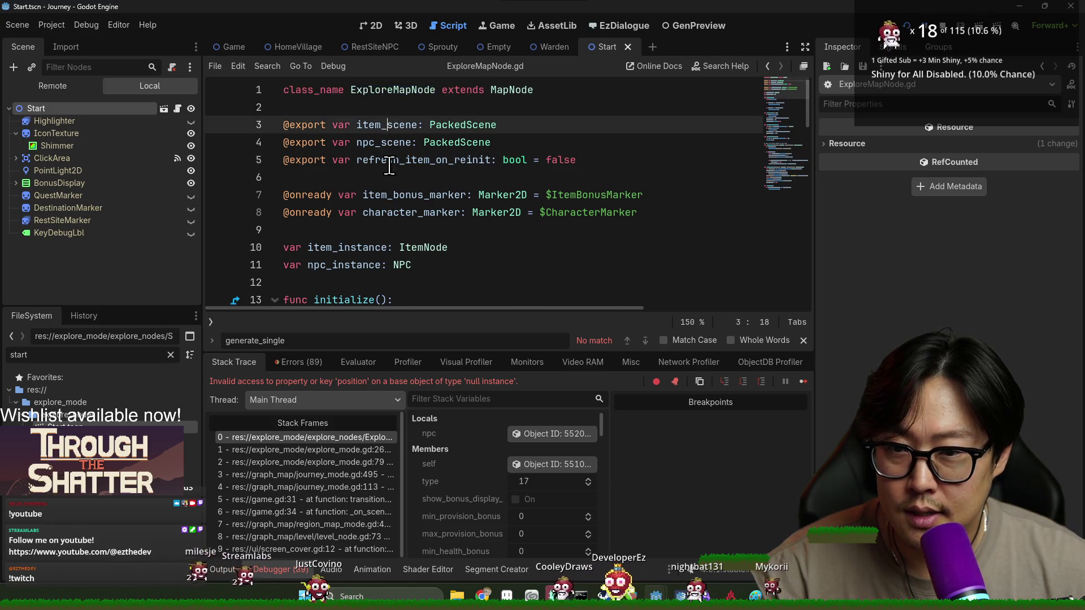
pyautogui.scroll(-2, 394, 189)
pyautogui.scroll(2, 381, 106)
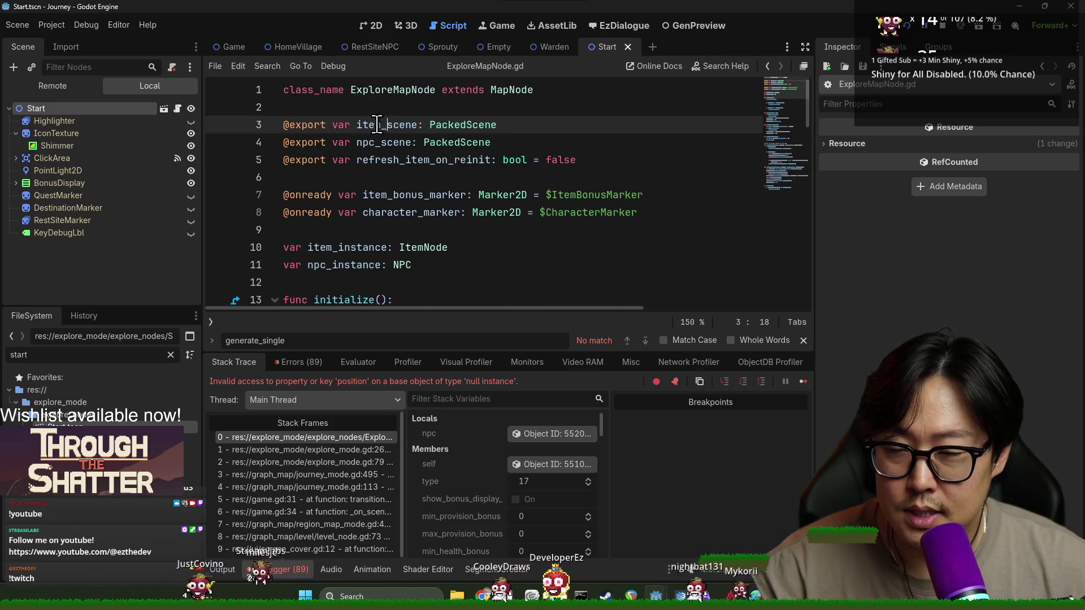
pyautogui.moveTo(398, 143)
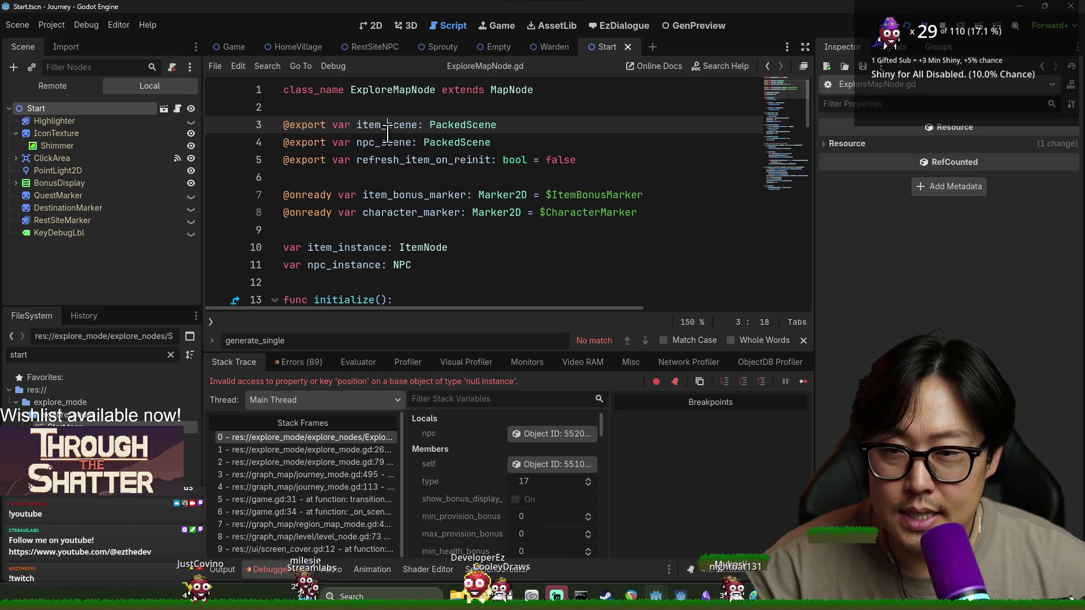
pyautogui.scroll(-2, 386, 198)
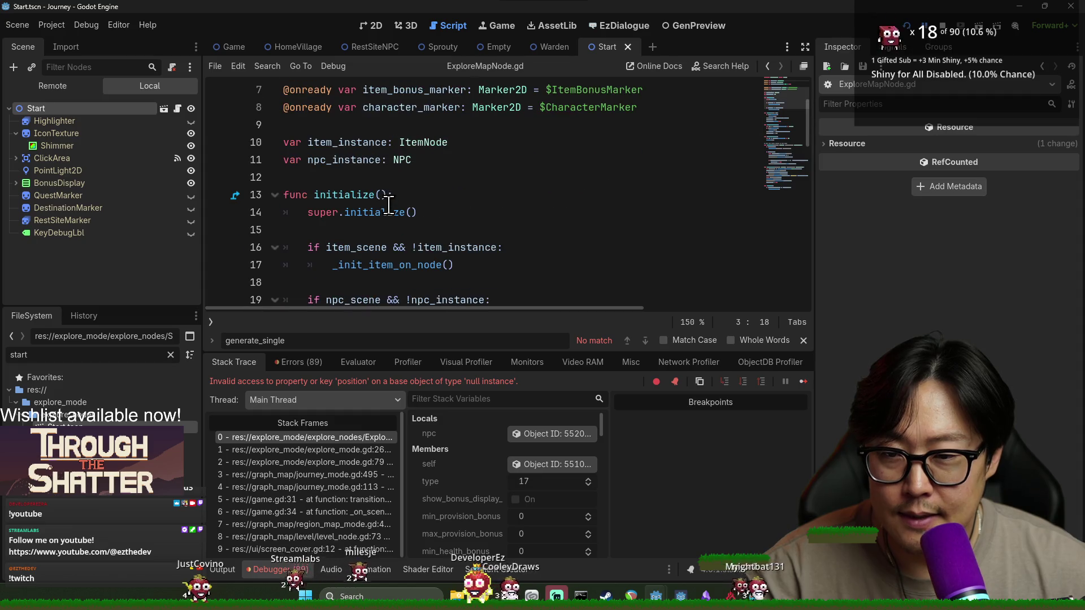
pyautogui.doubleClick(385, 91)
pyautogui.doubleClick(392, 108)
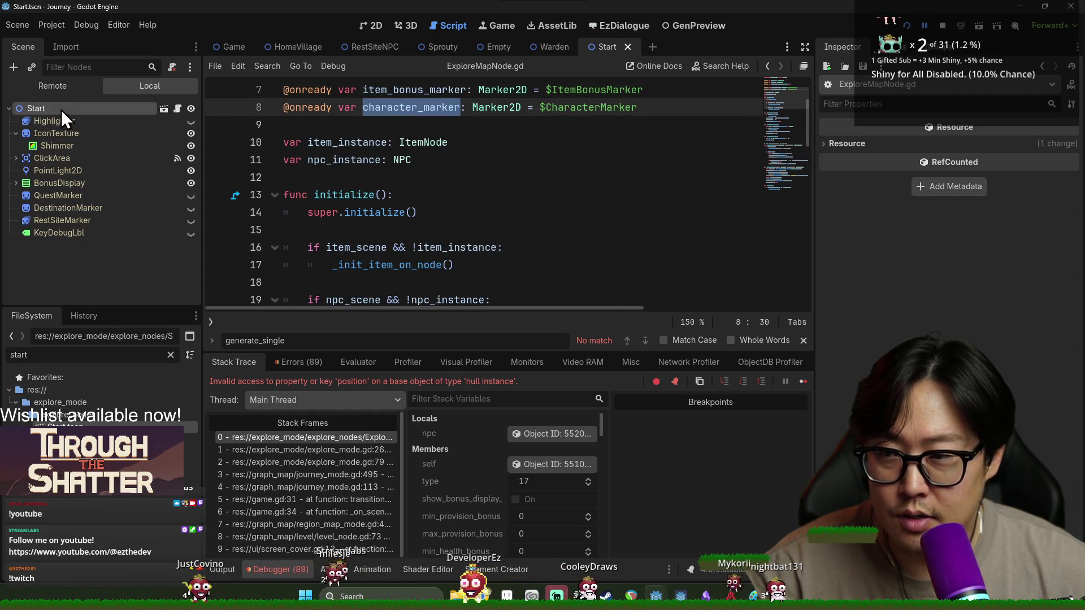
# Step: Add a Marker2D child under Start and rename it CharacterMarker
pyautogui.rightClick(63, 107)
pyautogui.click(117, 136)
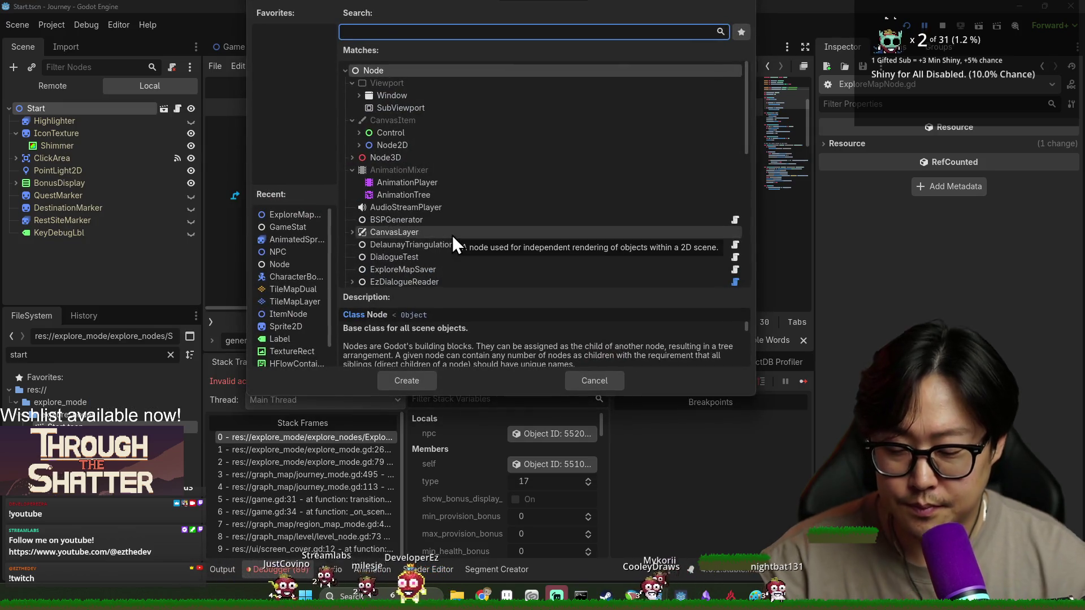
pyautogui.write('marker')
pyautogui.doubleClick(428, 108)
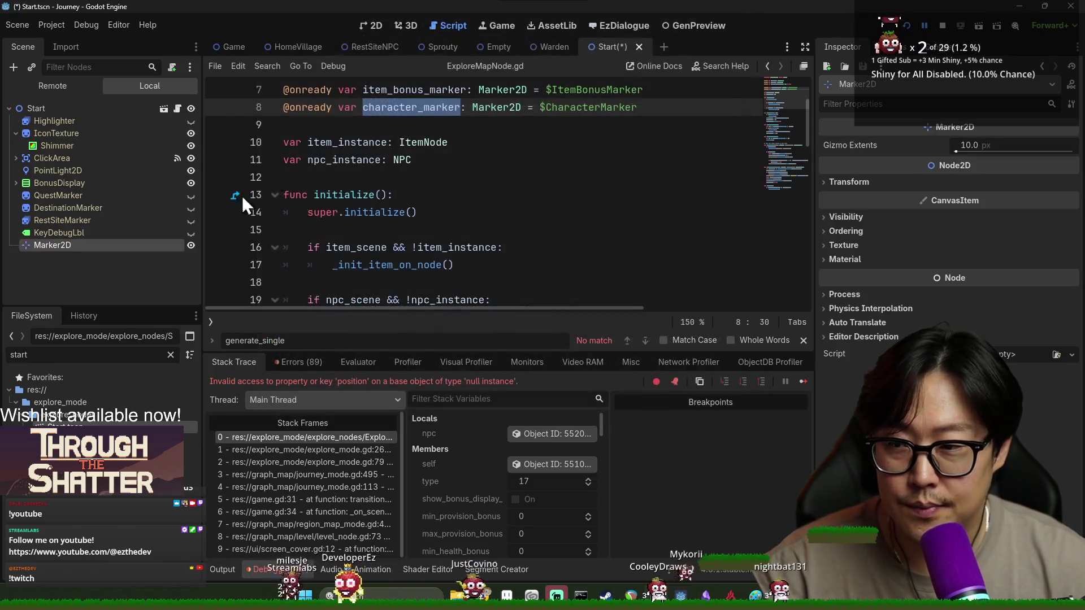
pyautogui.press('F2')
pyautogui.write('CharacterMarker')
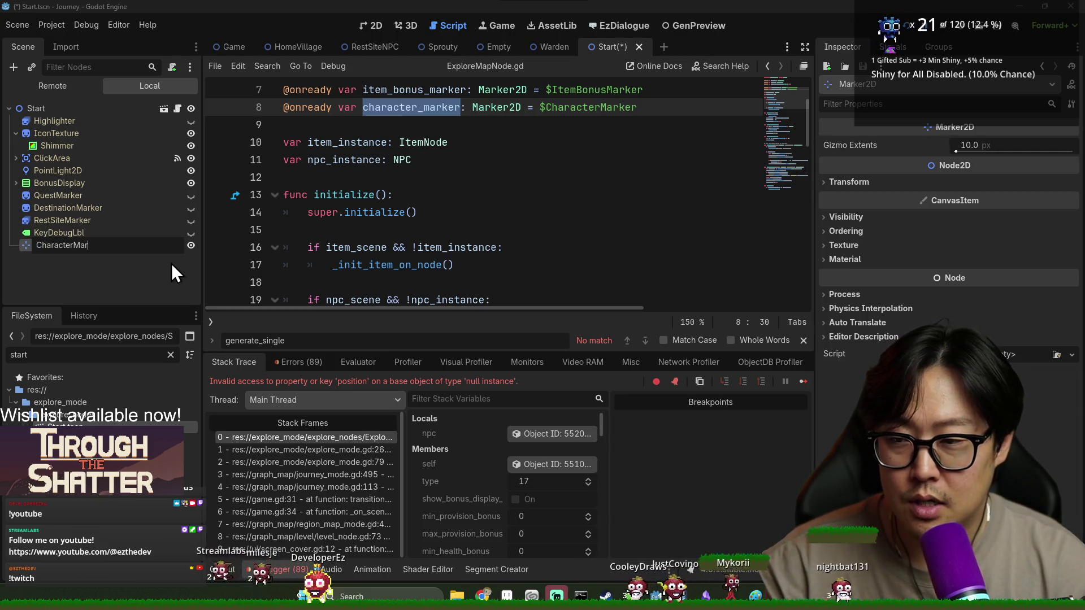
pyautogui.press('Return')
# Step: Add a second Marker2D under Start named ItemBonusMarker, and show the scene in 2D
pyautogui.rightClick(49, 109)
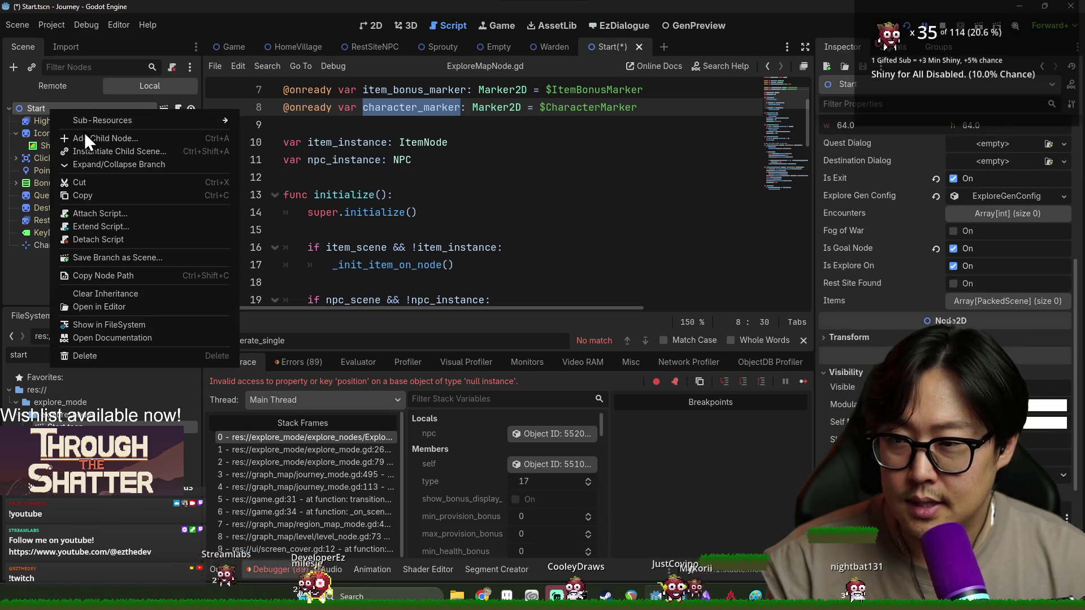
pyautogui.press('Escape')
pyautogui.hotkey('ctrl', 'a')
pyautogui.doubleClick(416, 106)
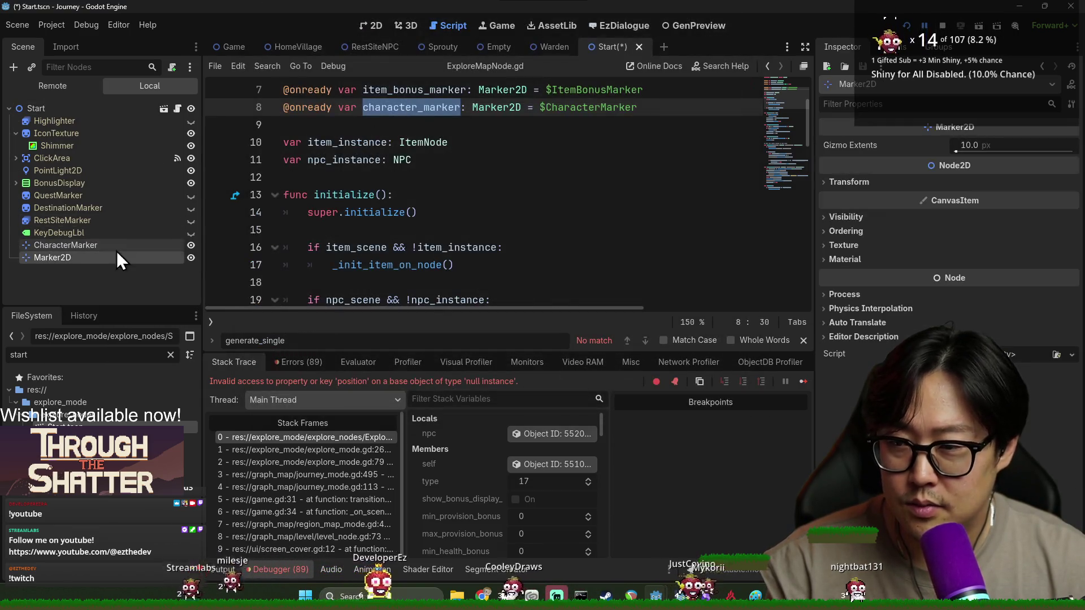
pyautogui.doubleClick(147, 259)
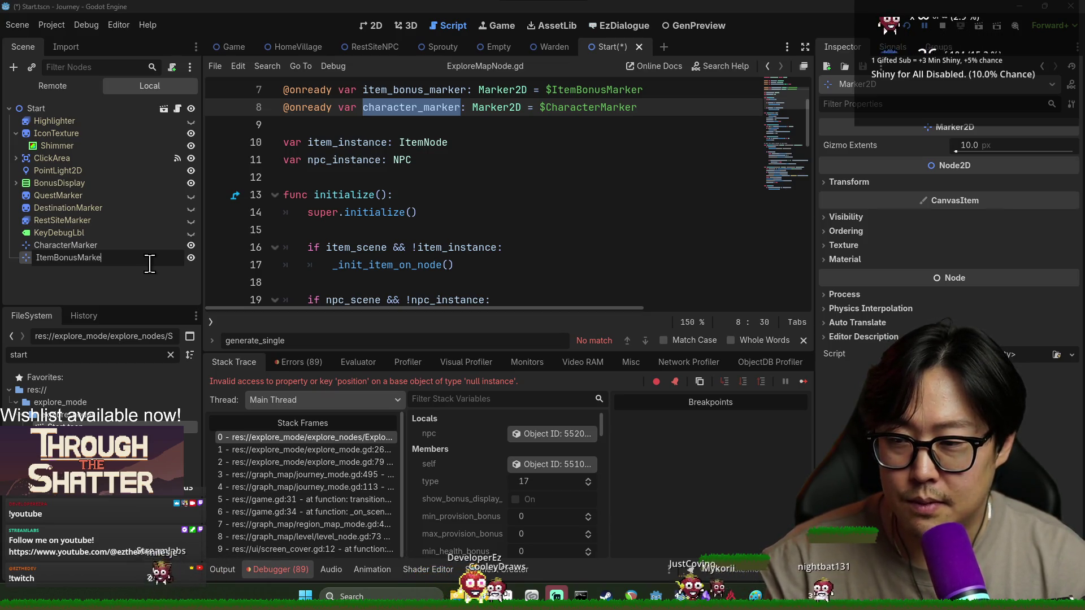
pyautogui.click(371, 25)
pyautogui.scroll(3, 433, 245)
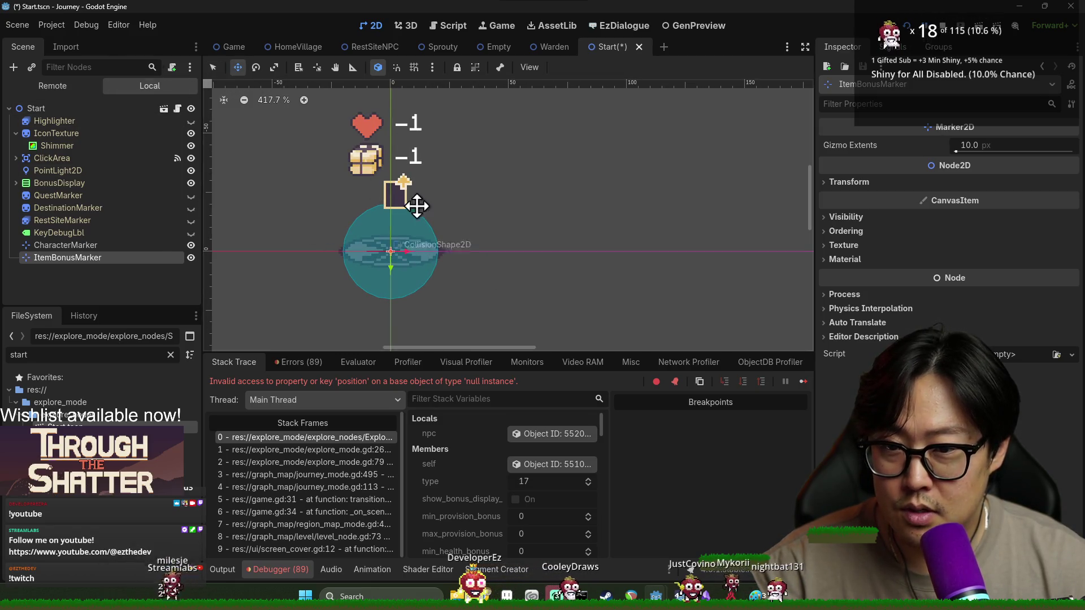
# Step: Open Empty.tscn and inspect its CharacterMarker for reference
pyautogui.click(103, 377)
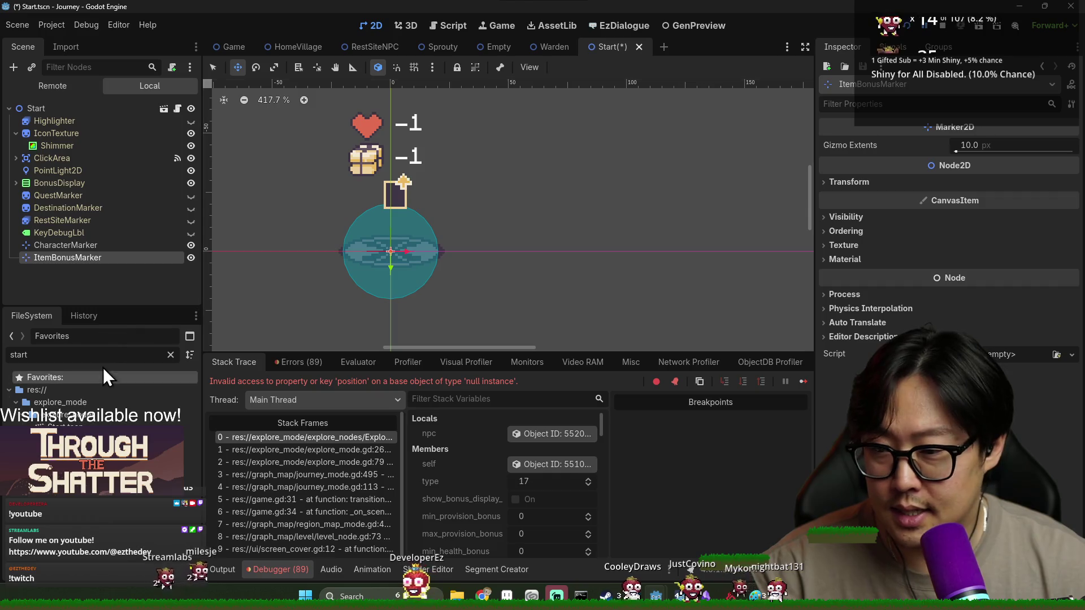
pyautogui.write('empty')
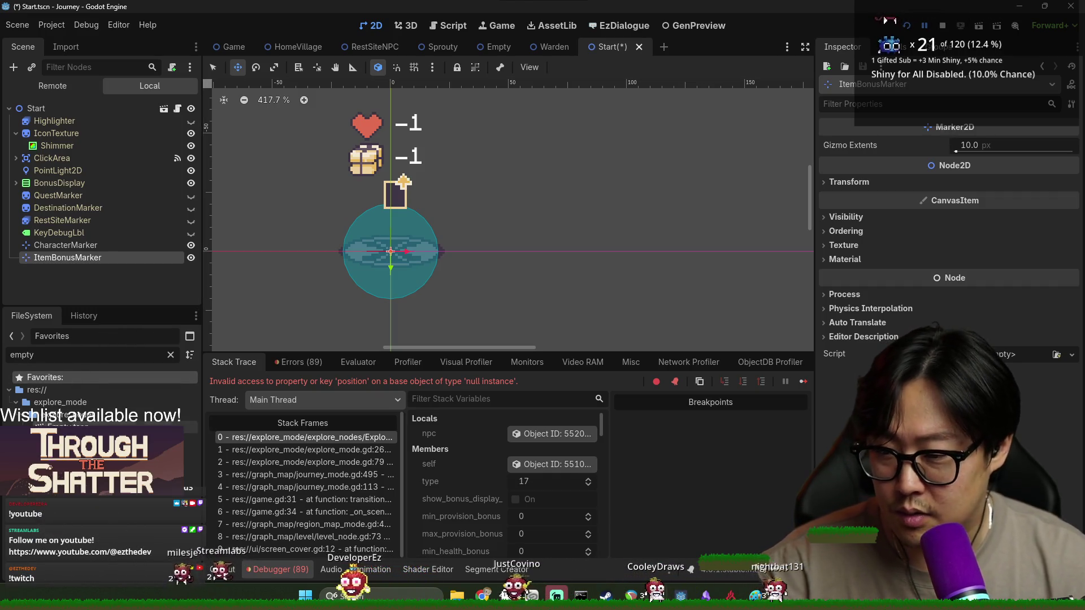
pyautogui.doubleClick(85, 426)
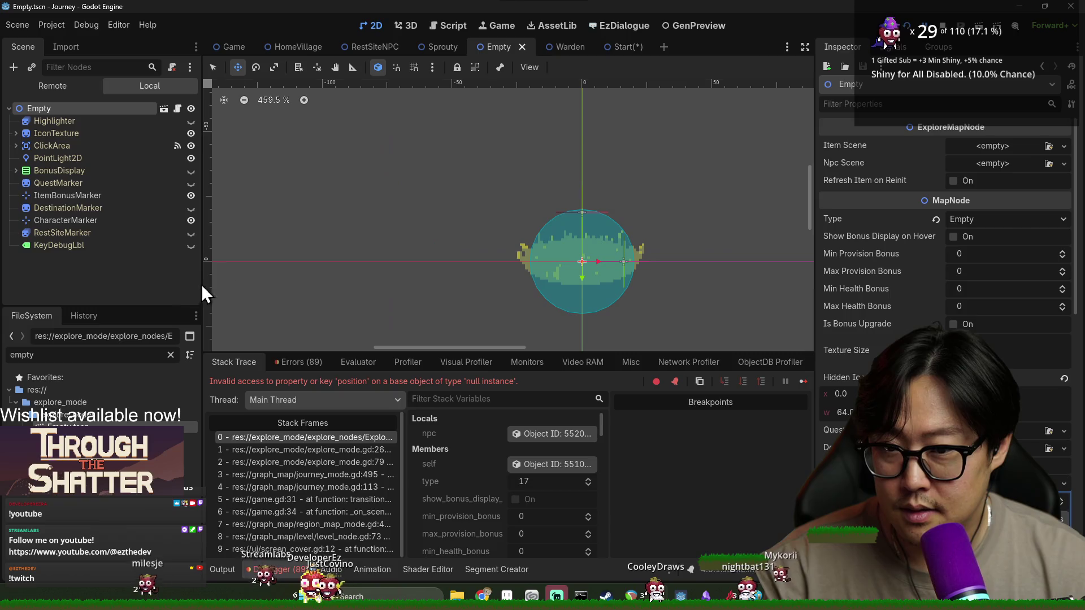
pyautogui.click(77, 219)
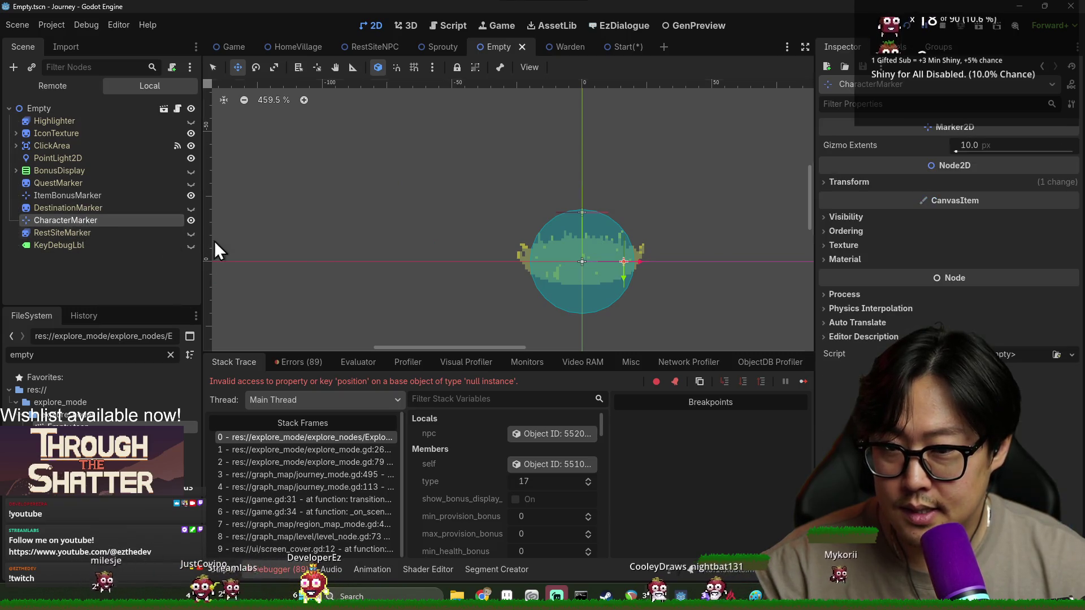
# Step: In Start, nudge CharacterMarker right and ItemBonusMarker up, save, and run the game
pyautogui.click(630, 48)
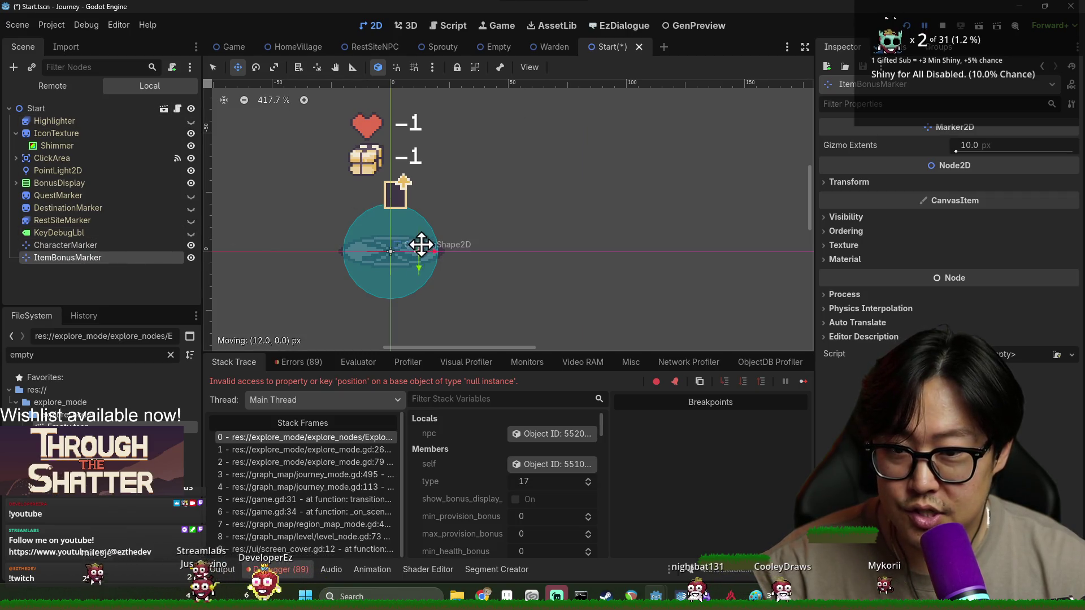
pyautogui.hotkey('ctrl', 's')
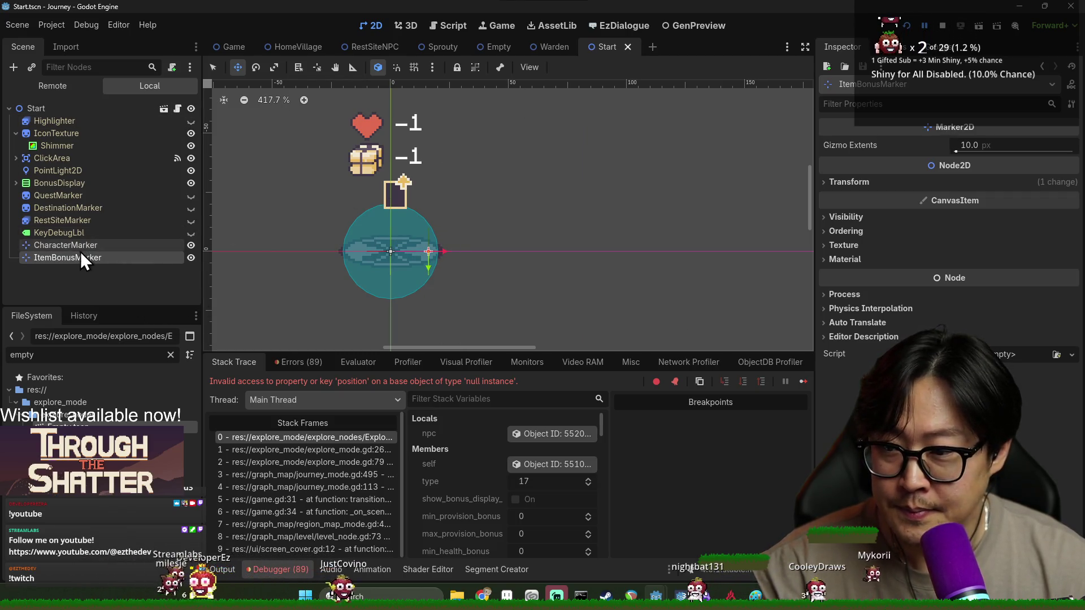
pyautogui.click(93, 249)
pyautogui.press('Right')
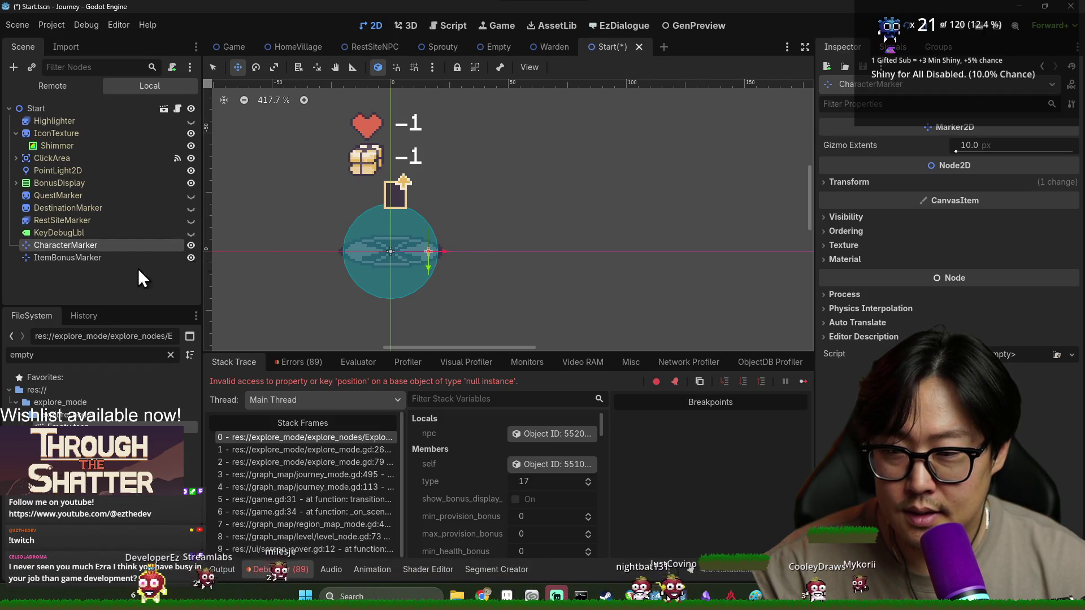
pyautogui.click(113, 258)
pyautogui.hotkey('shift', 'Up')
pyautogui.hotkey('shift', 'Up')
pyautogui.press('Up')
pyautogui.press('Up')
pyautogui.press('Up')
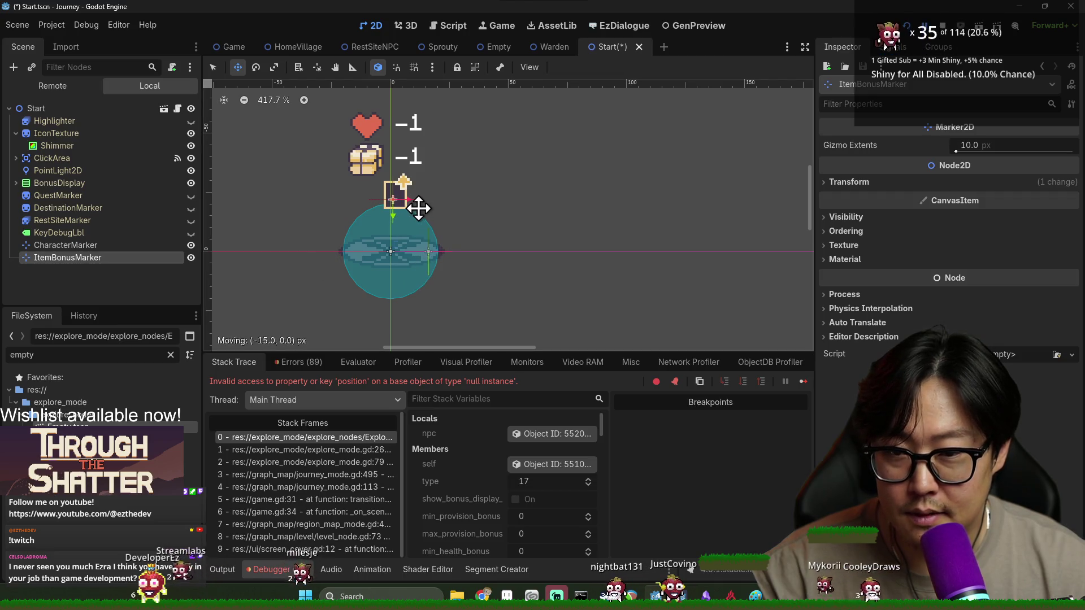
pyautogui.press('F5')
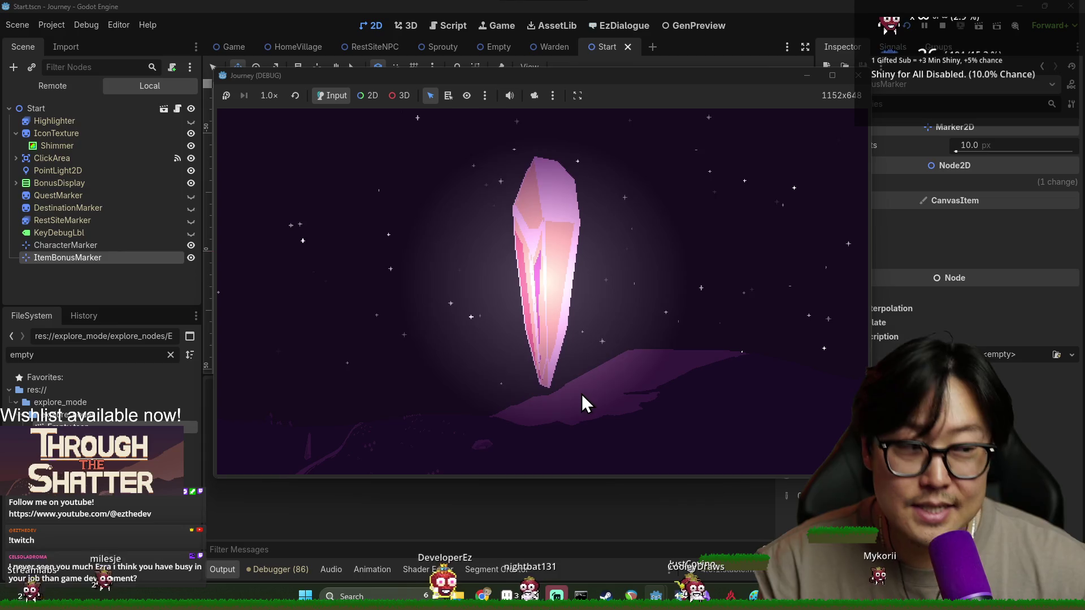
# Step: Click the crystal five times to shatter it and start the game
pyautogui.click(552, 320)
pyautogui.click(553, 320)
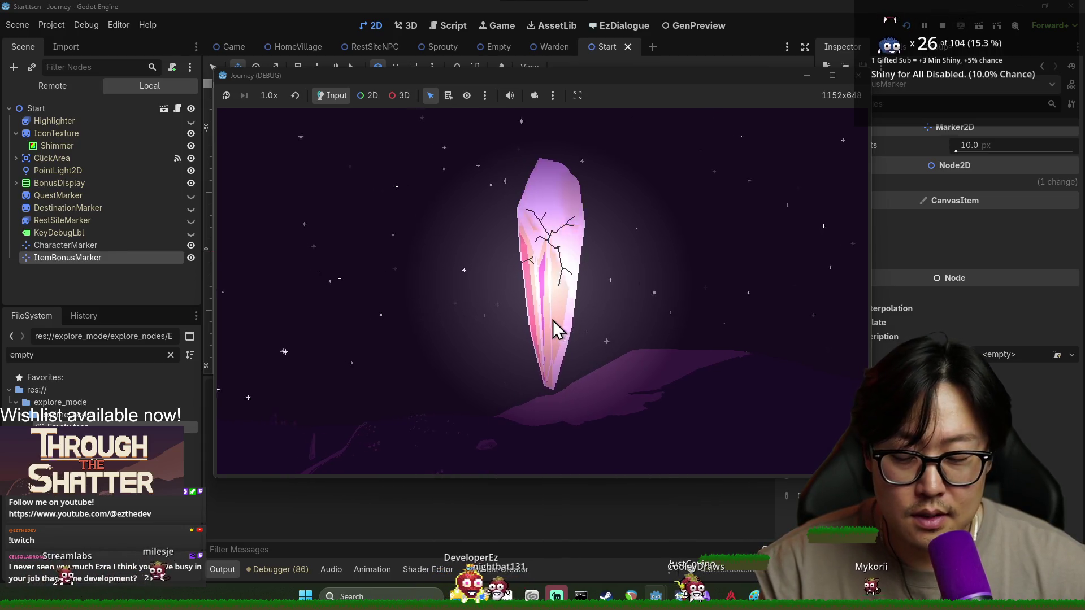
pyautogui.click(551, 320)
pyautogui.click(551, 319)
pyautogui.click(551, 320)
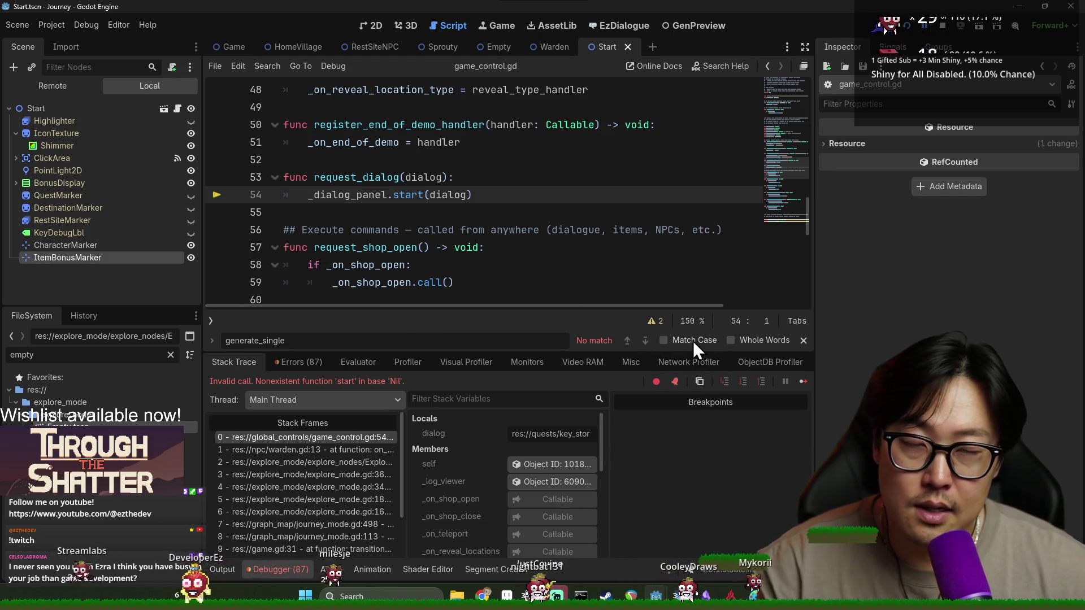
# Step: Close the find bar and inspect the _dialog_panel reference inside request_dialog
pyautogui.click(805, 343)
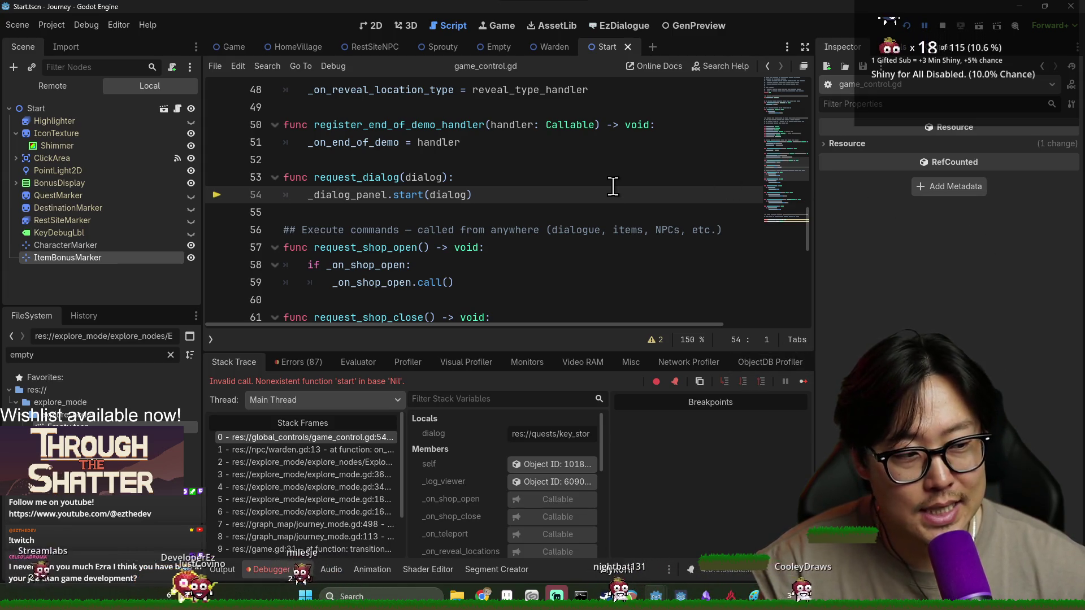
pyautogui.click(336, 177)
pyautogui.doubleClick(335, 178)
pyautogui.doubleClick(350, 195)
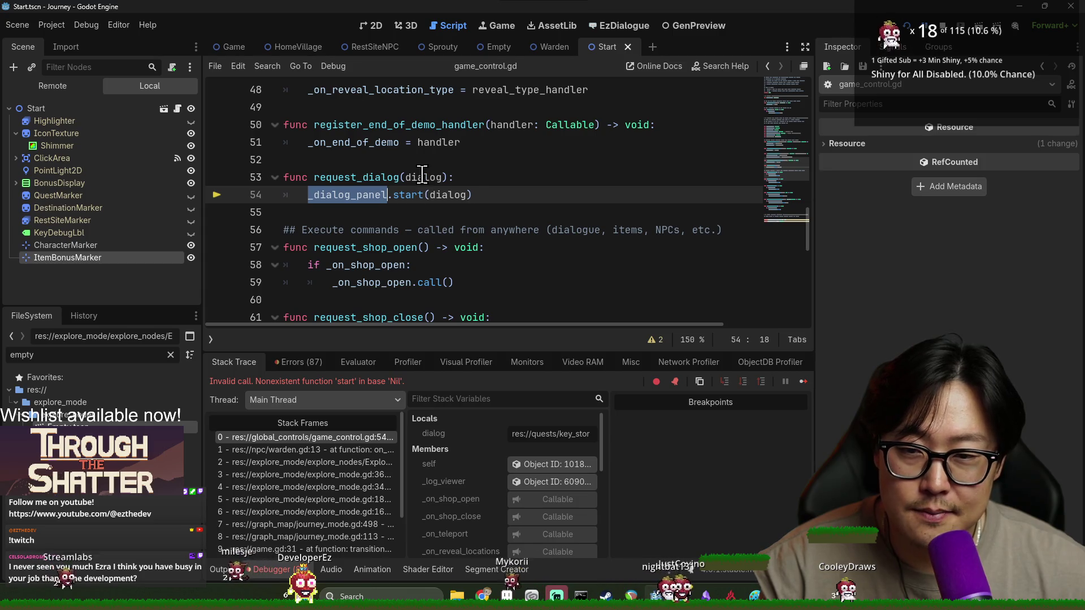
pyautogui.moveTo(423, 174)
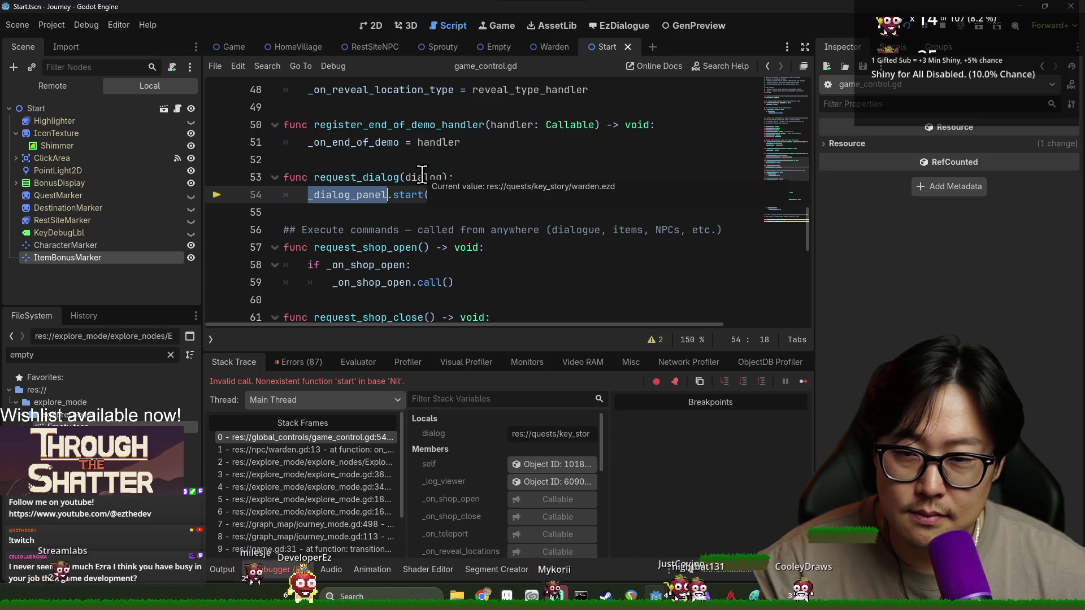
# Step: Stop the debug session, clear the FileSystem filter, and switch to Discord
pyautogui.press('F8')
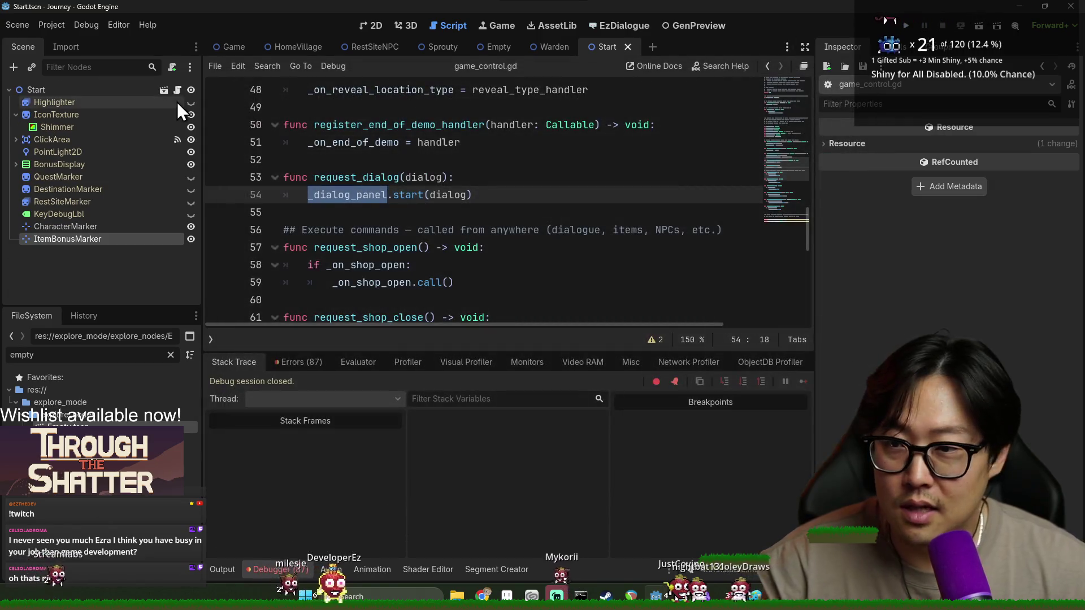
pyautogui.click(81, 351)
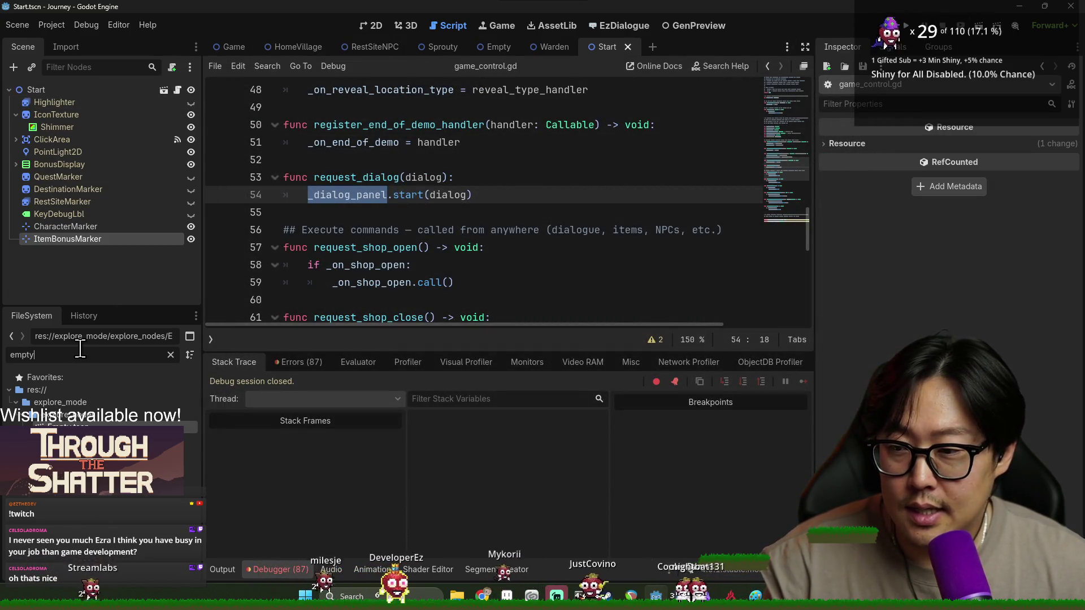
pyautogui.press('BackSpace')
pyautogui.press('BackSpace')
pyautogui.press('BackSpace')
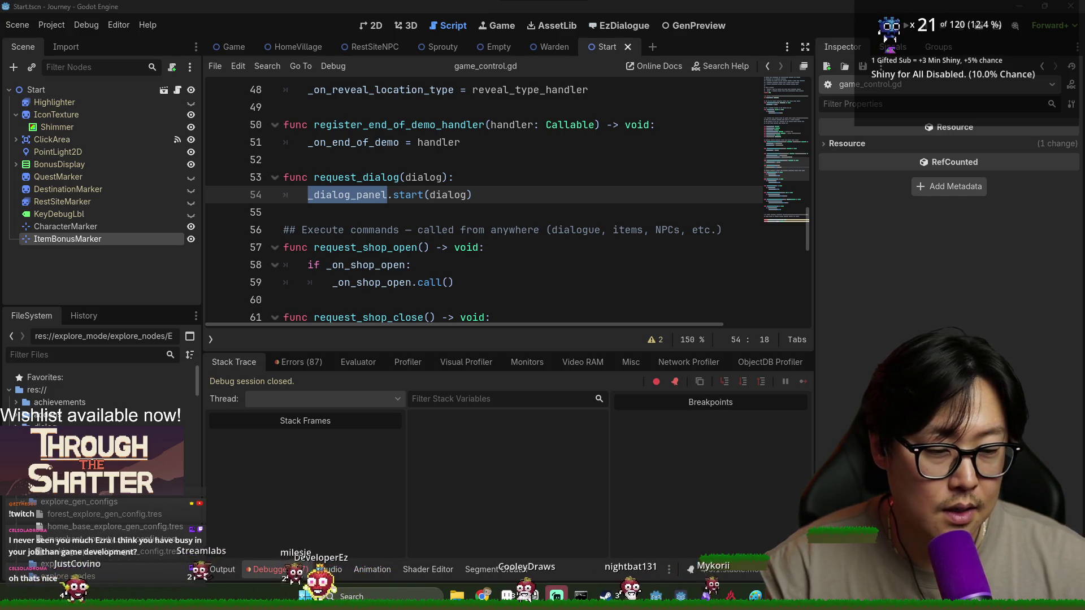
pyautogui.hotkey('alt', 'Tab')
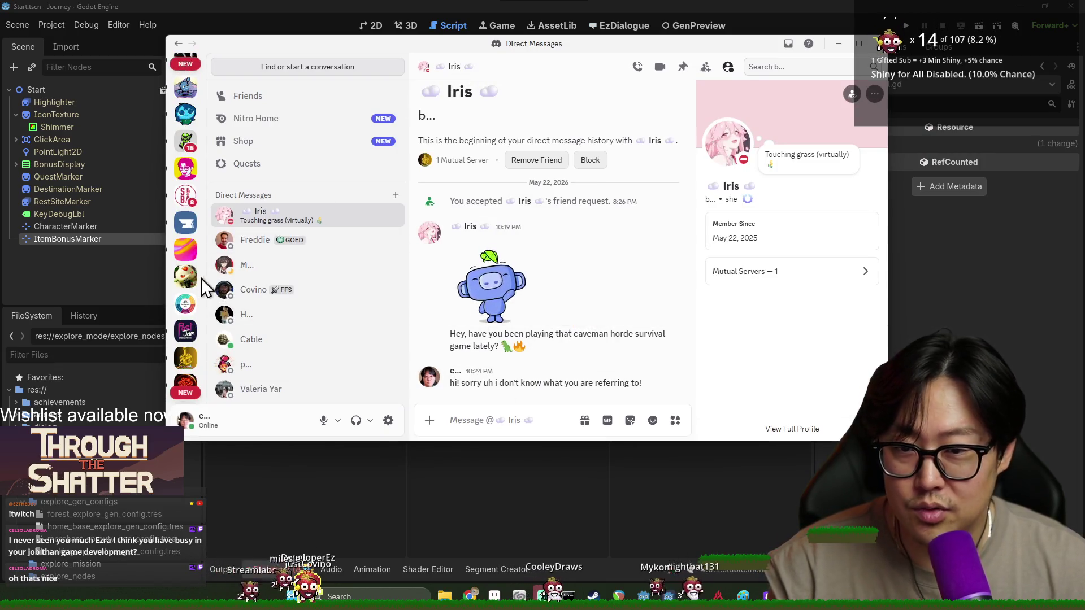
# Step: Browse the Discord server's welcome and announcements channels, then close Discord
pyautogui.click(185, 168)
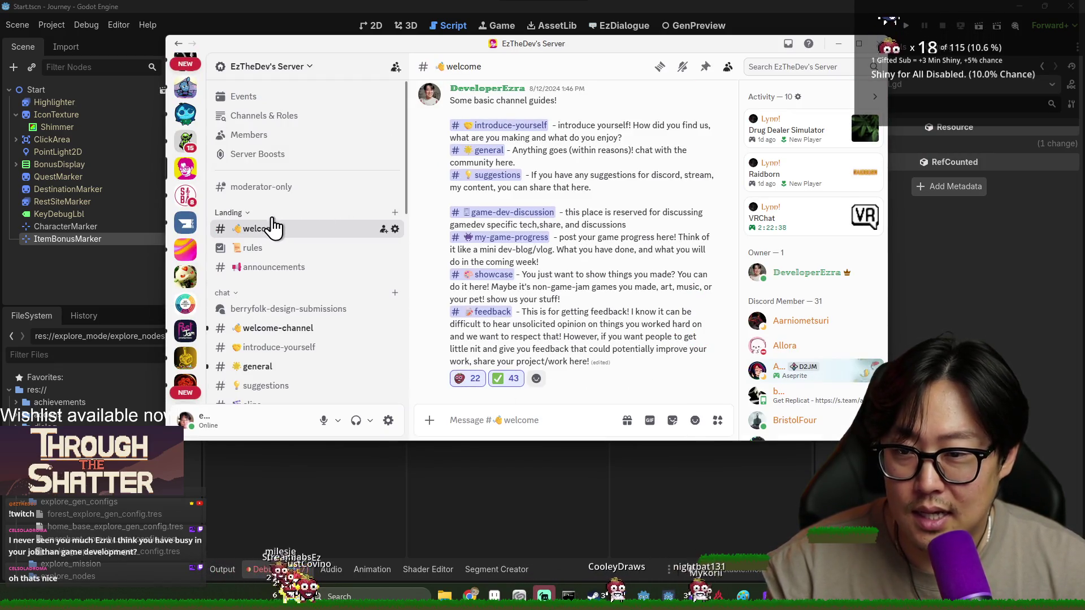
pyautogui.click(405, 271)
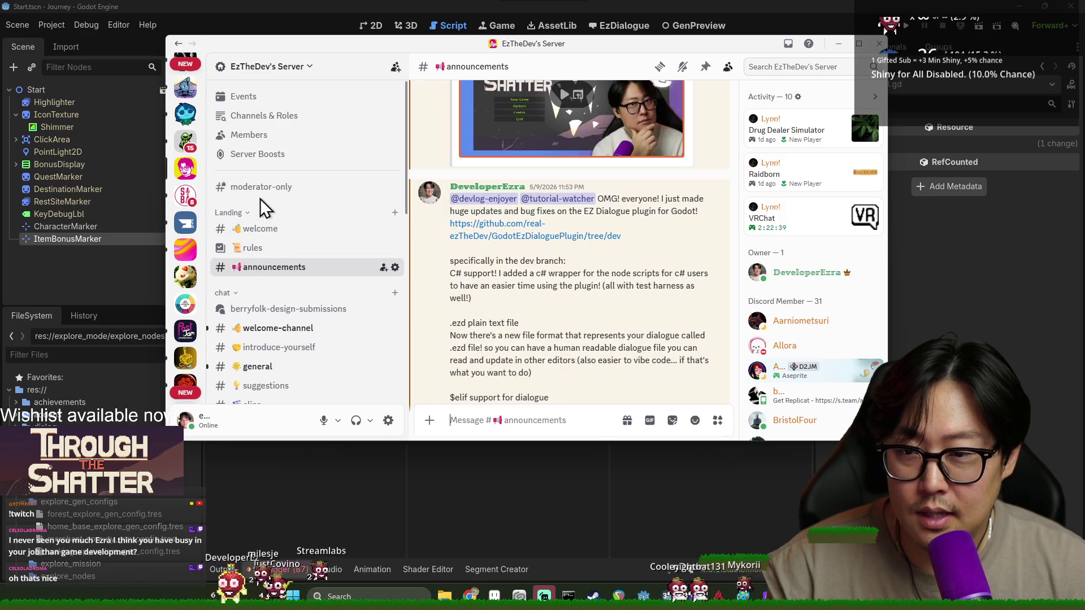
pyautogui.click(276, 115)
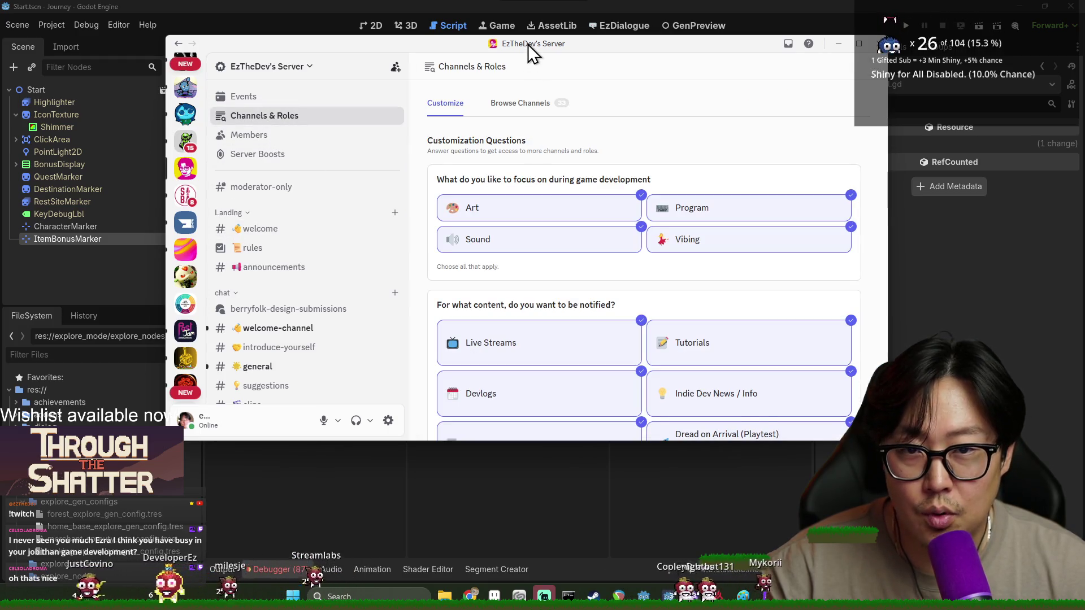
pyautogui.doubleClick(528, 44)
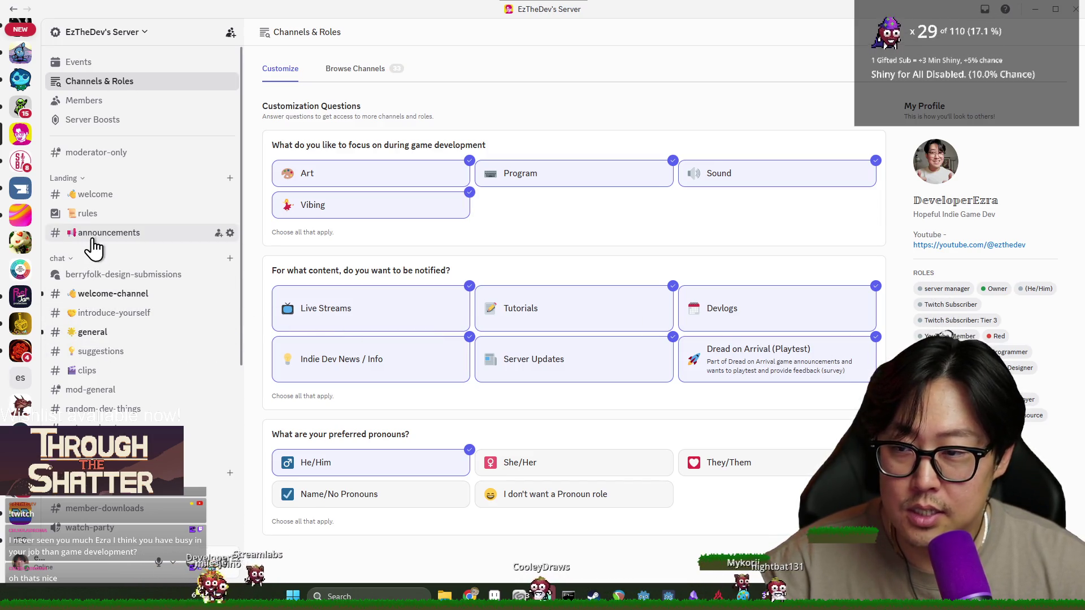
pyautogui.hotkey('alt', 'Left')
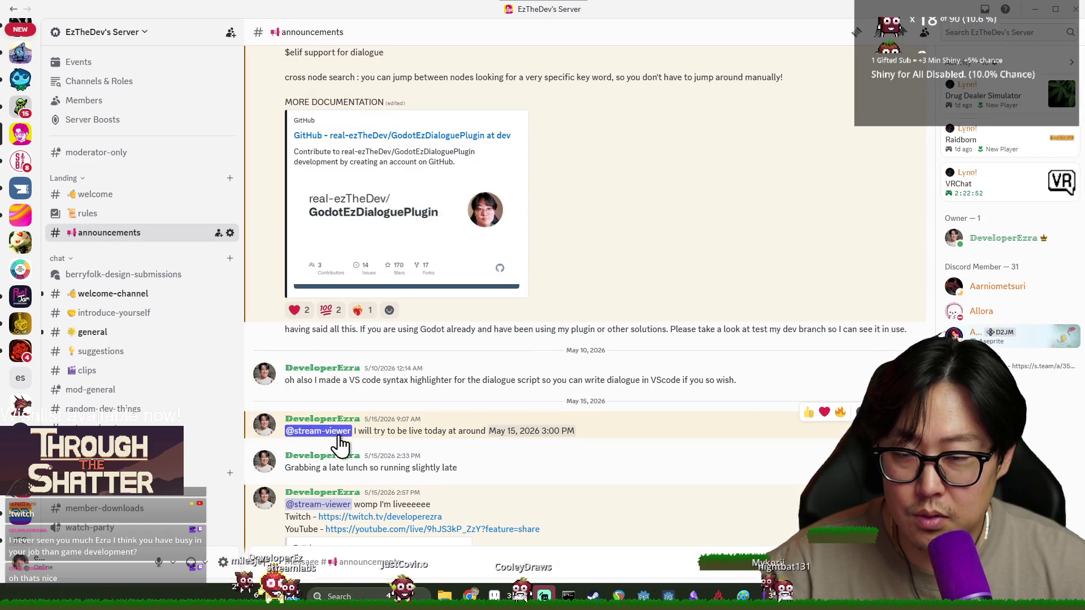
pyautogui.scroll(-3, 355, 446)
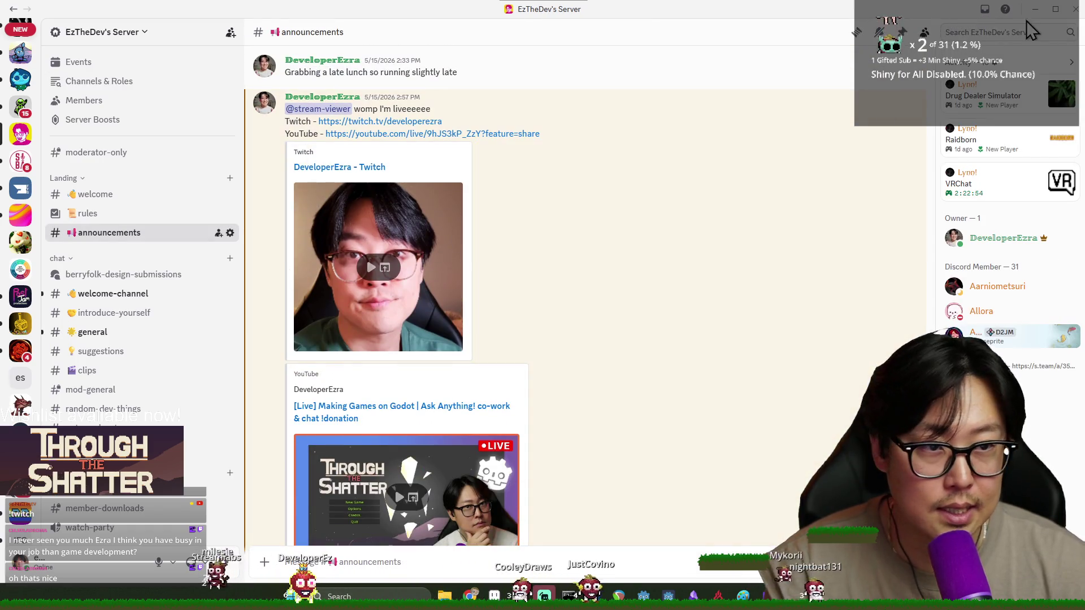
pyautogui.click(1072, 10)
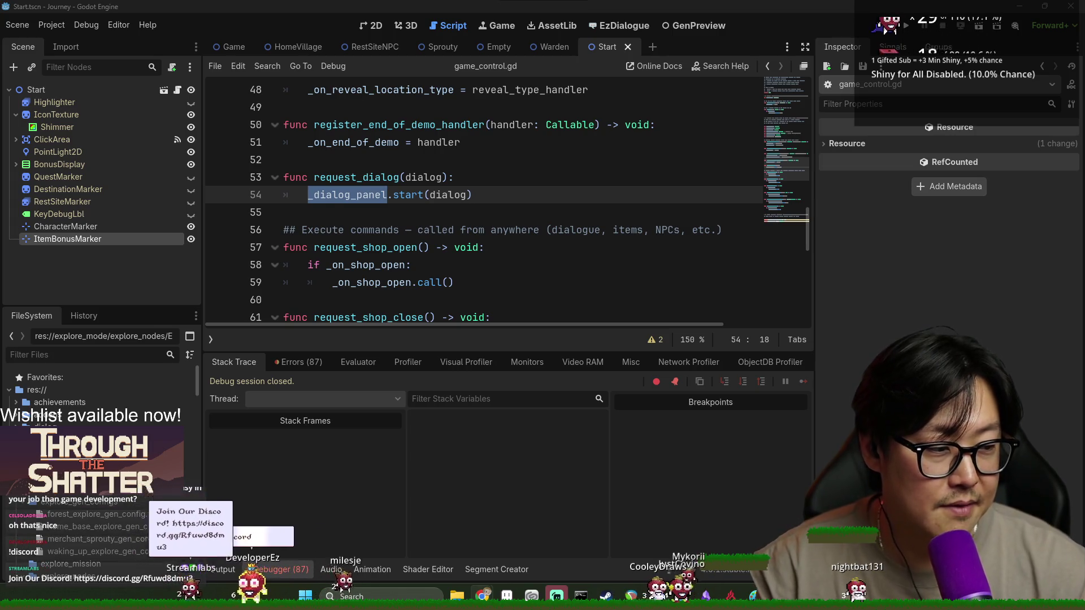
# Step: Clear the debugger's Errors list and collapse the Debugger panel
pyautogui.scroll(-5, 486, 255)
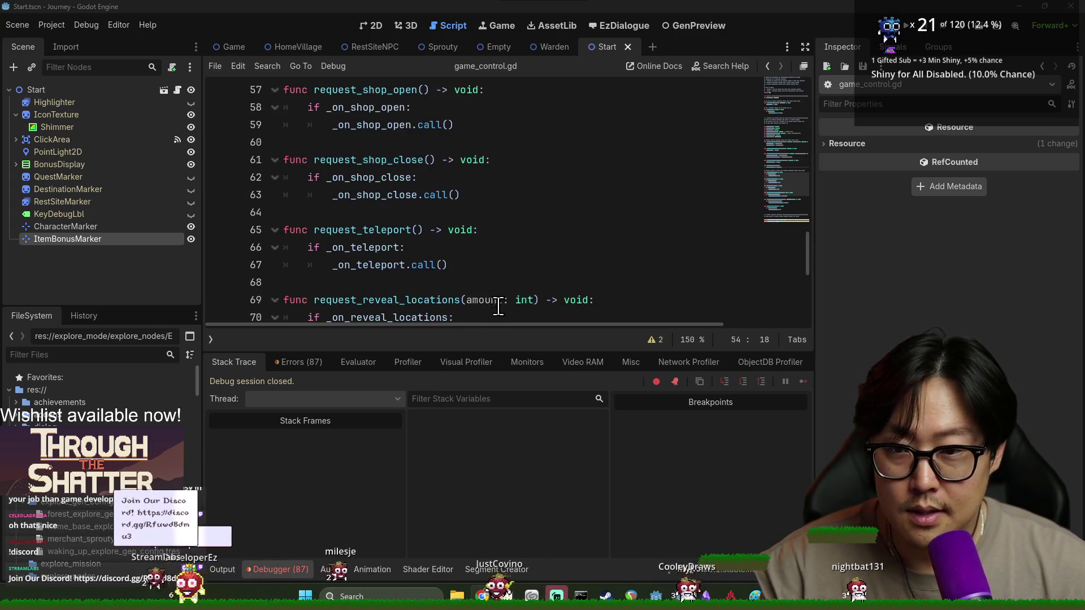
pyautogui.scroll(7, 486, 254)
pyautogui.click(290, 362)
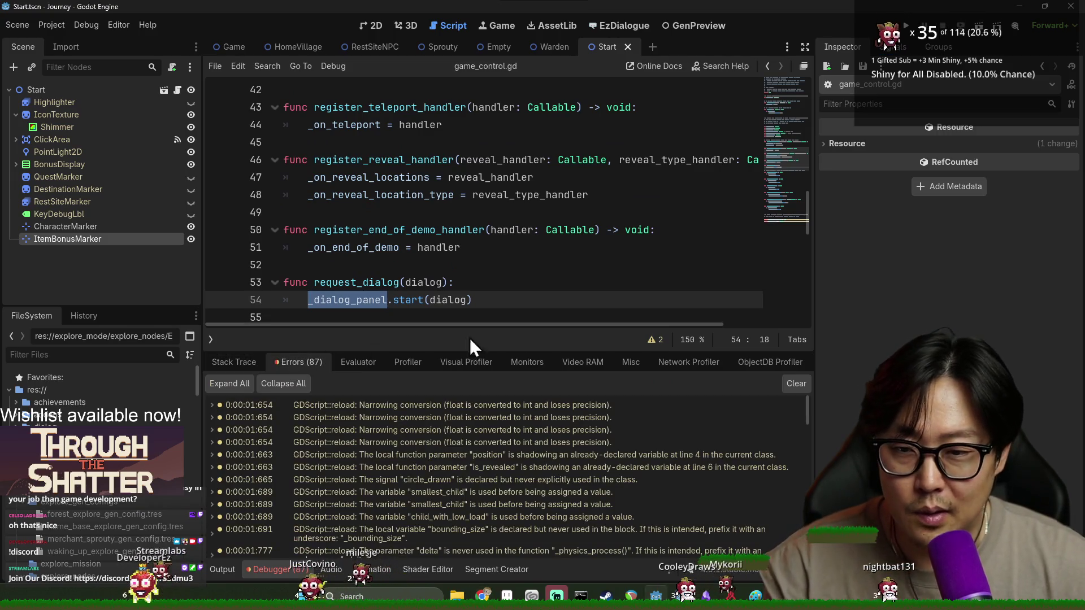
pyautogui.click(792, 384)
pyautogui.click(265, 568)
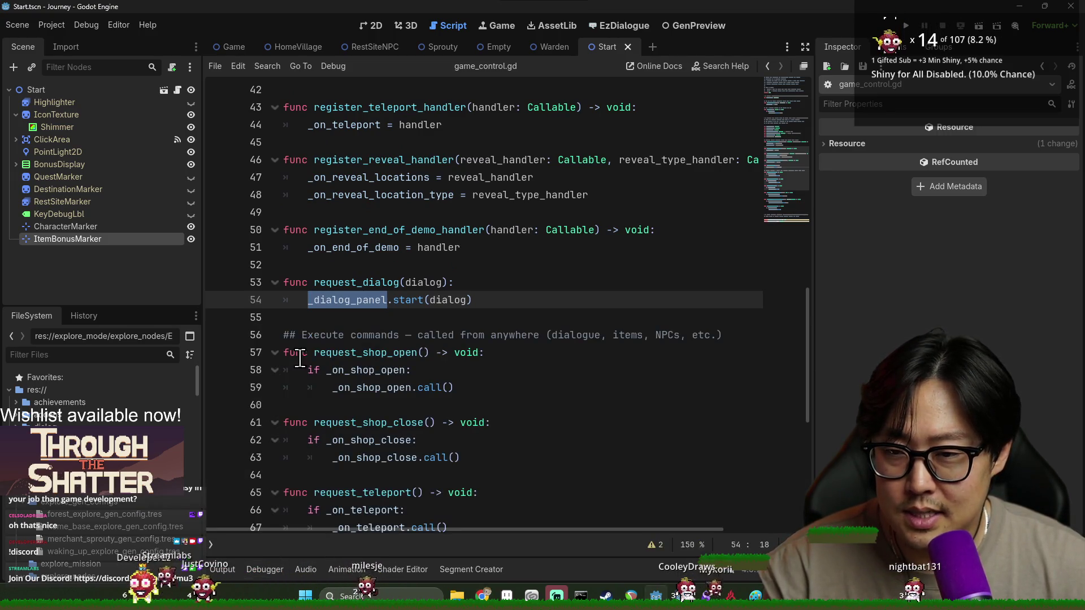
# Step: Select _dialog_panel on line 54 and filter the FileSystem for journey_mode
pyautogui.click(424, 282)
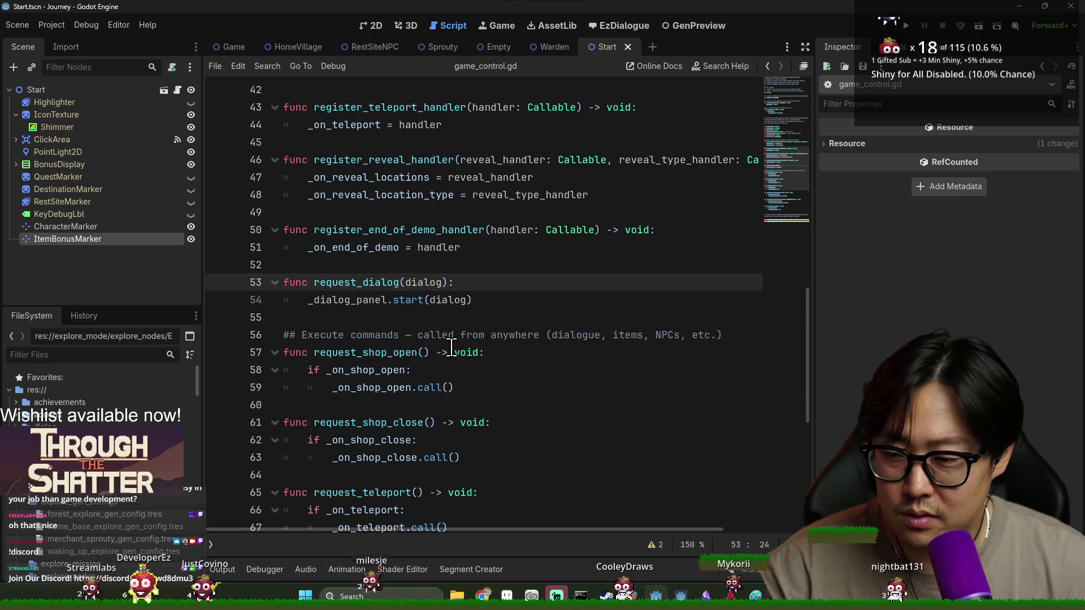
pyautogui.hotkey('alt', 'Tab')
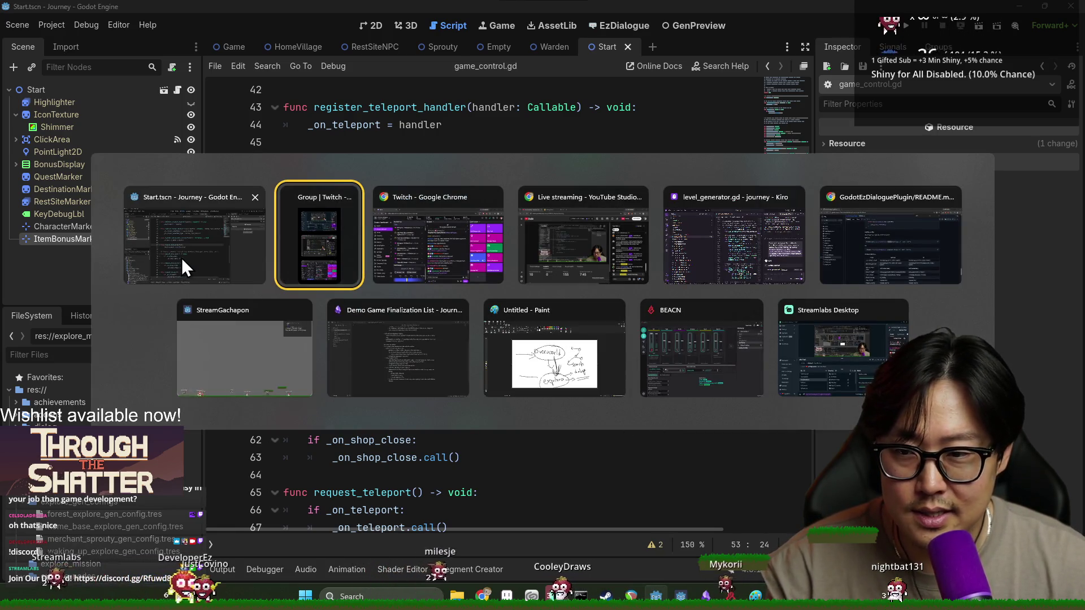
pyautogui.click(182, 257)
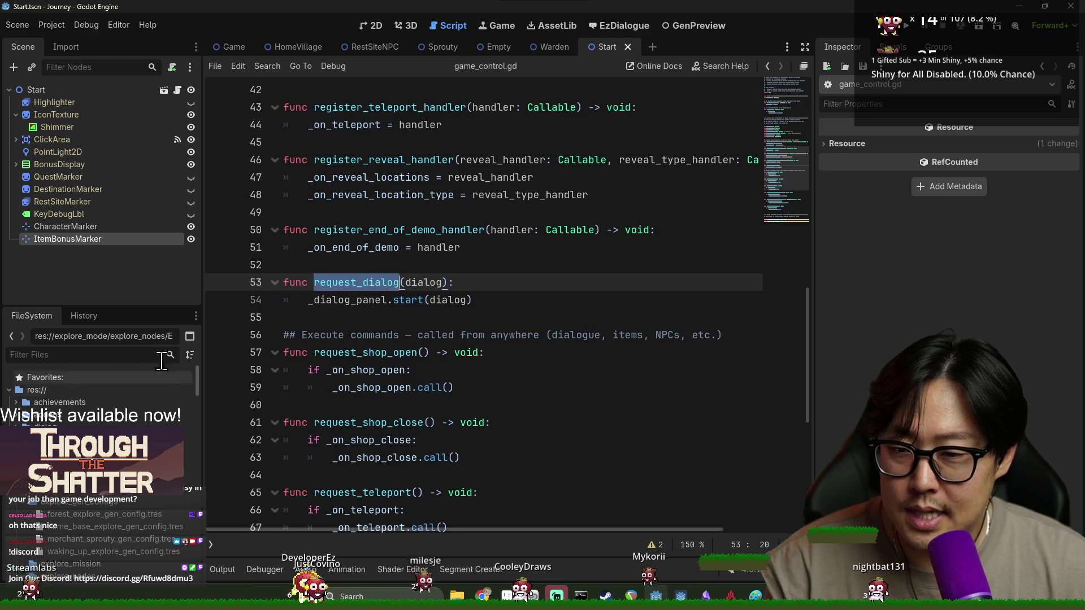
pyautogui.doubleClick(315, 304)
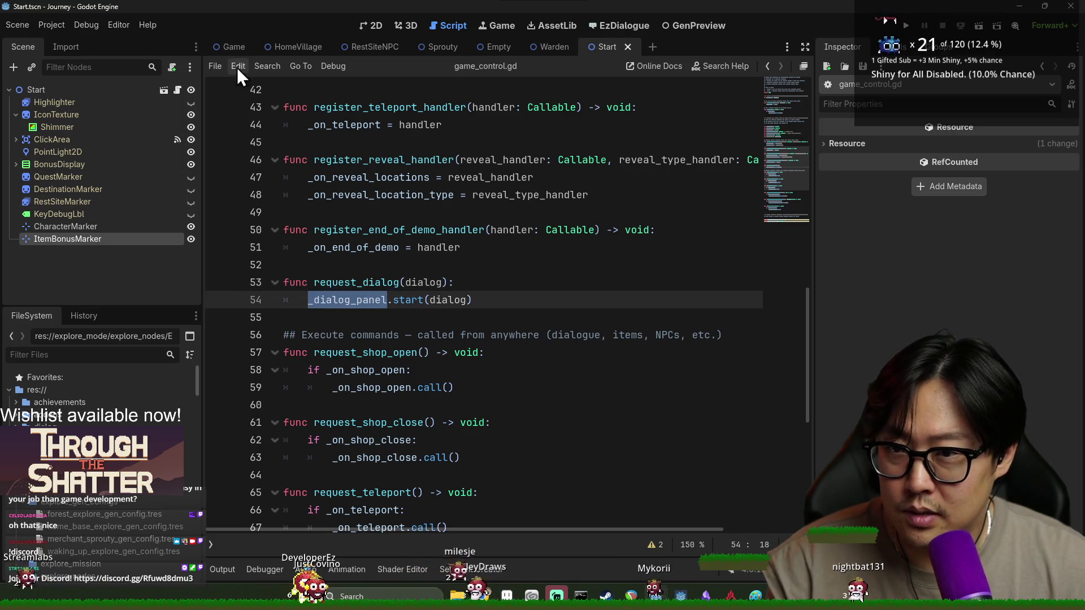
pyautogui.write('journe')
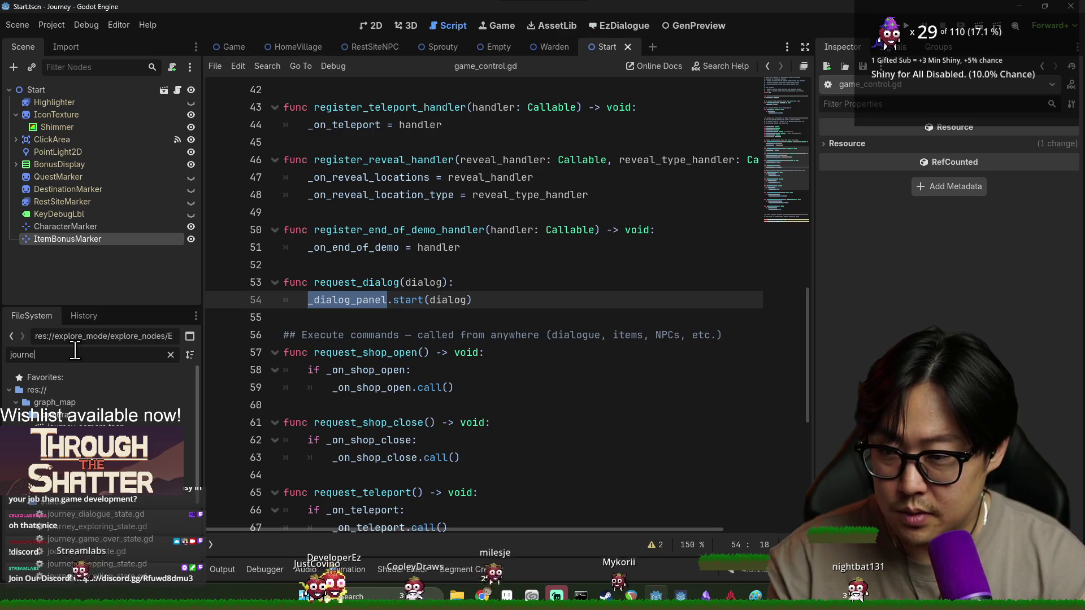
pyautogui.write('y_mode')
# Step: Open journey_mode.gd and search for its _ready function
pyautogui.doubleClick(68, 415)
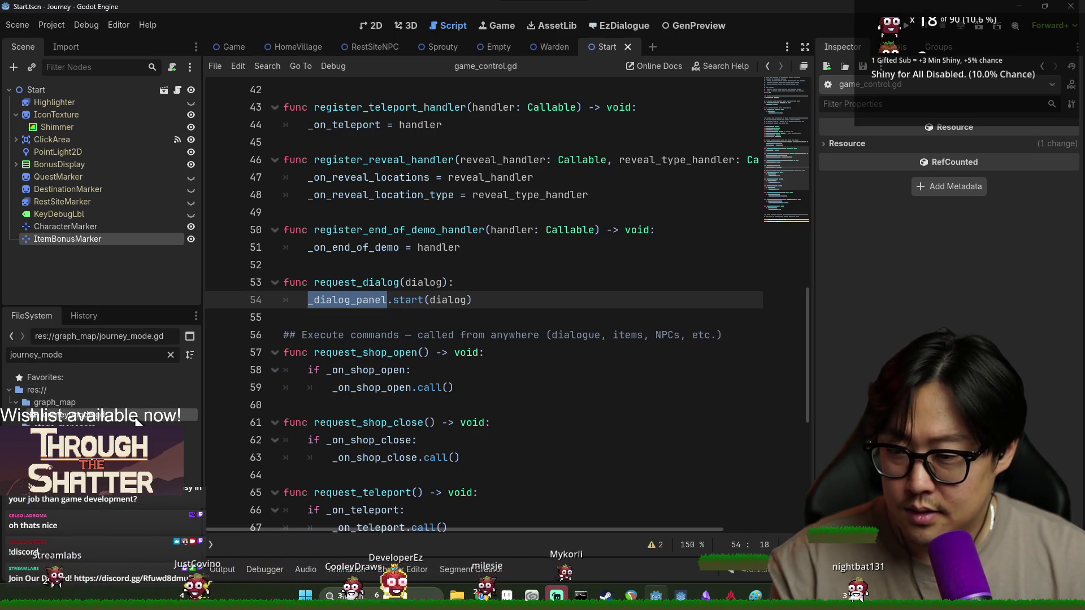
pyautogui.scroll(15, 654, 274)
pyautogui.click(529, 302)
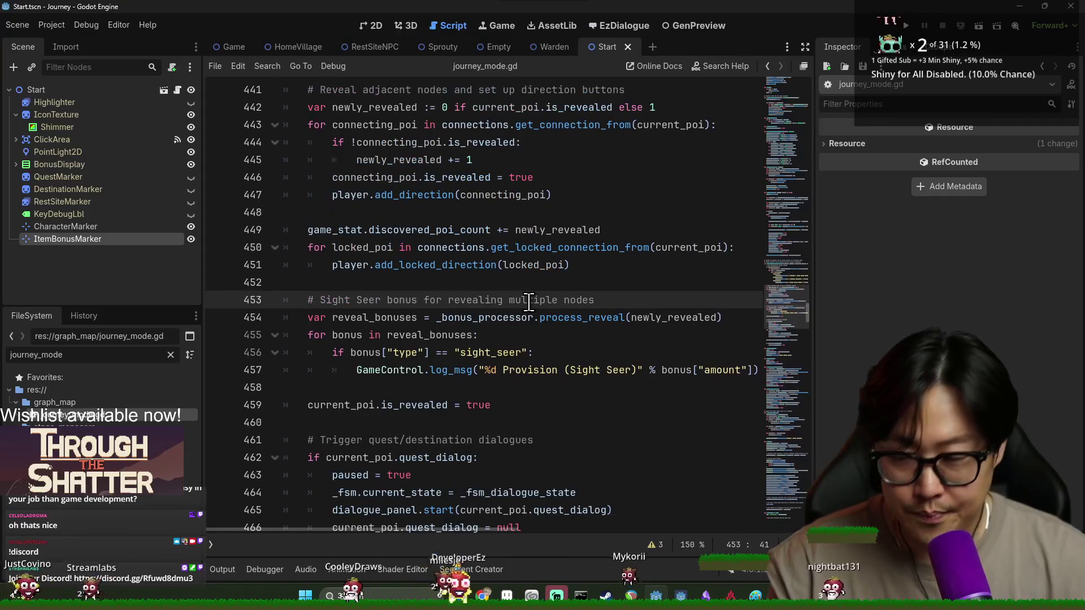
pyautogui.hotkey('ctrl', 'f')
pyautogui.write('_ready(')
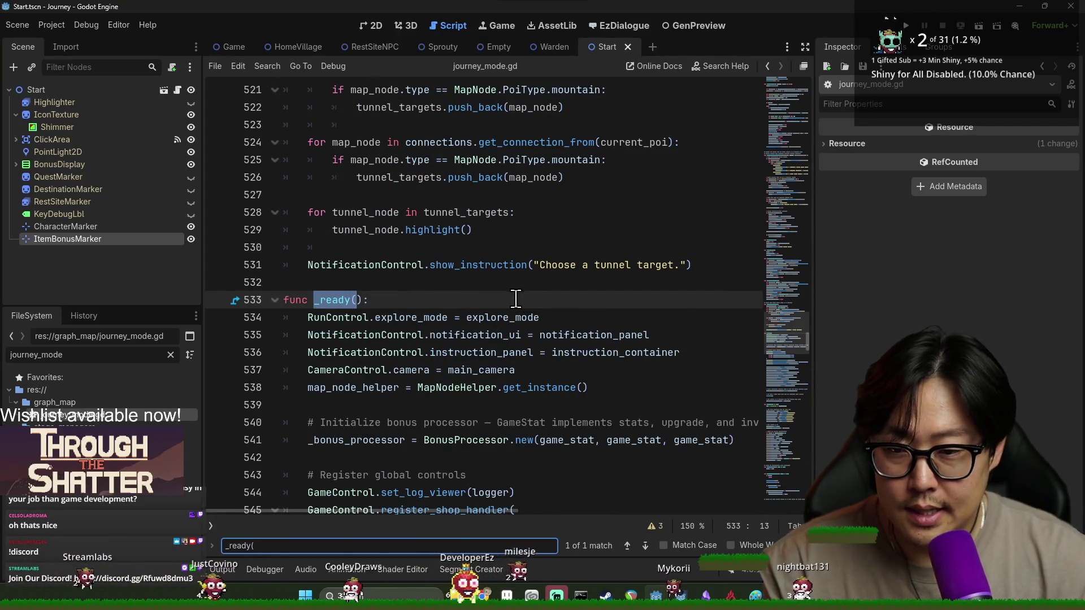
# Step: Add 'GameControl._dialog_panel = dialogue_panel' on new line 535 and save the script
pyautogui.click(595, 320)
pyautogui.press('Return')
pyautogui.write('Game')
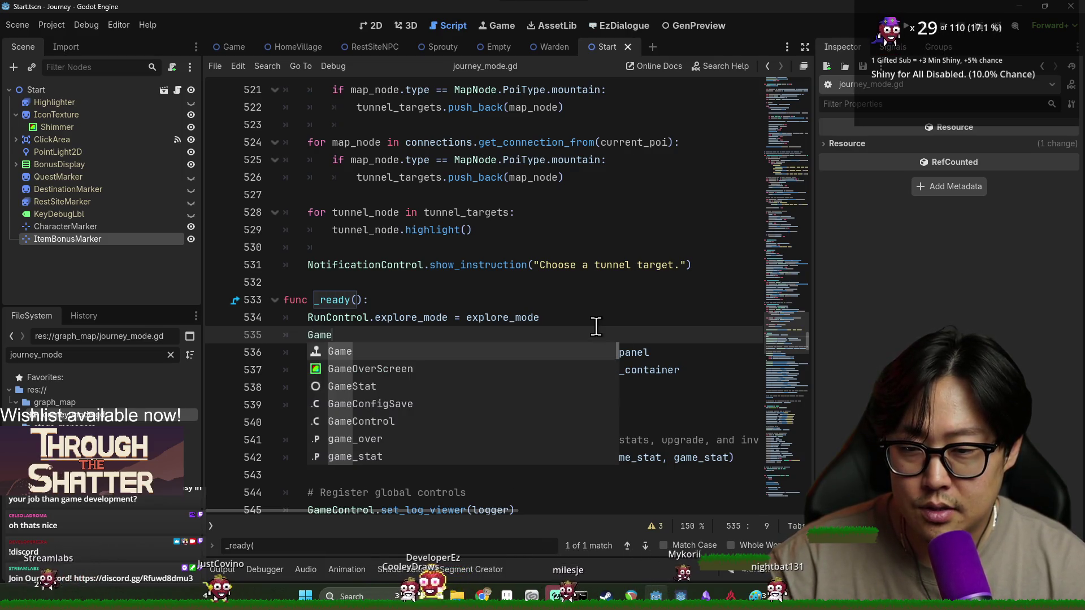
pyautogui.write('Con')
pyautogui.press('Down')
pyautogui.press('Return')
pyautogui.write('.di')
pyautogui.press('Down')
pyautogui.press('Return')
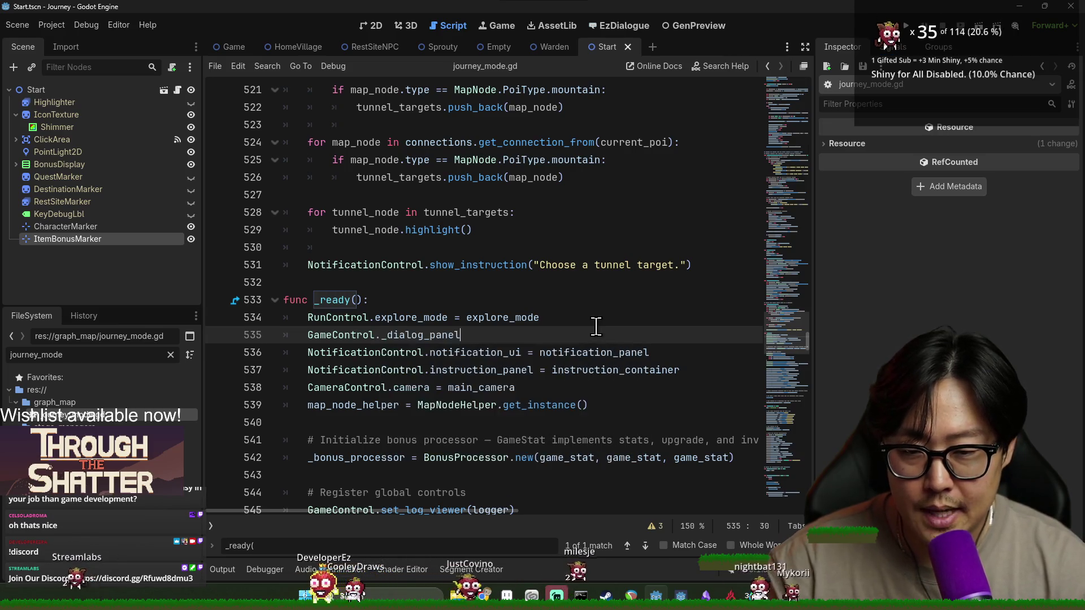
pyautogui.write(' = dial')
pyautogui.press('Return')
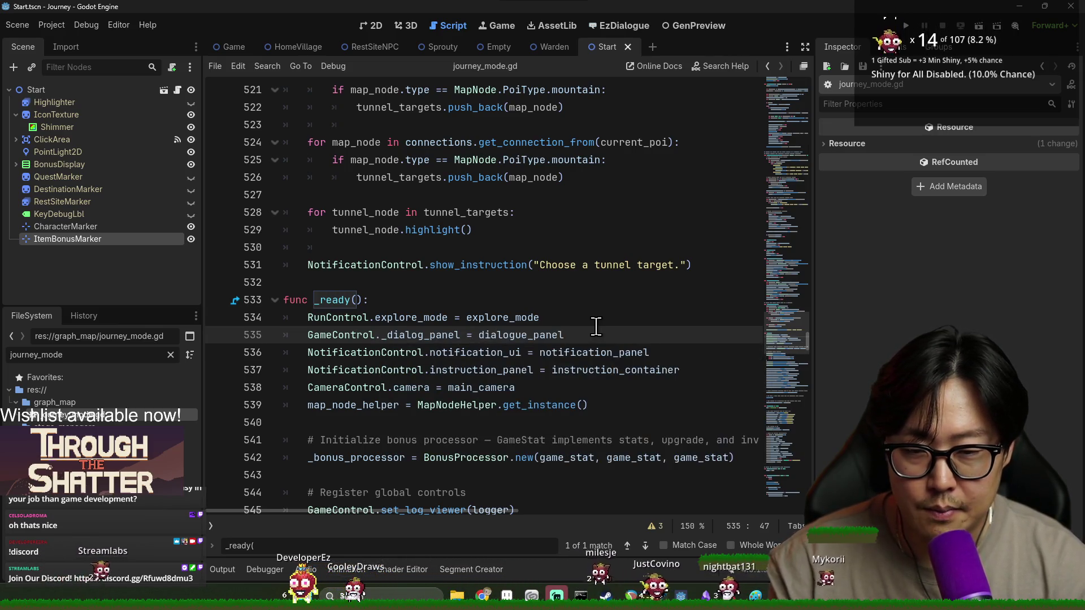
pyautogui.hotkey('ctrl', 's')
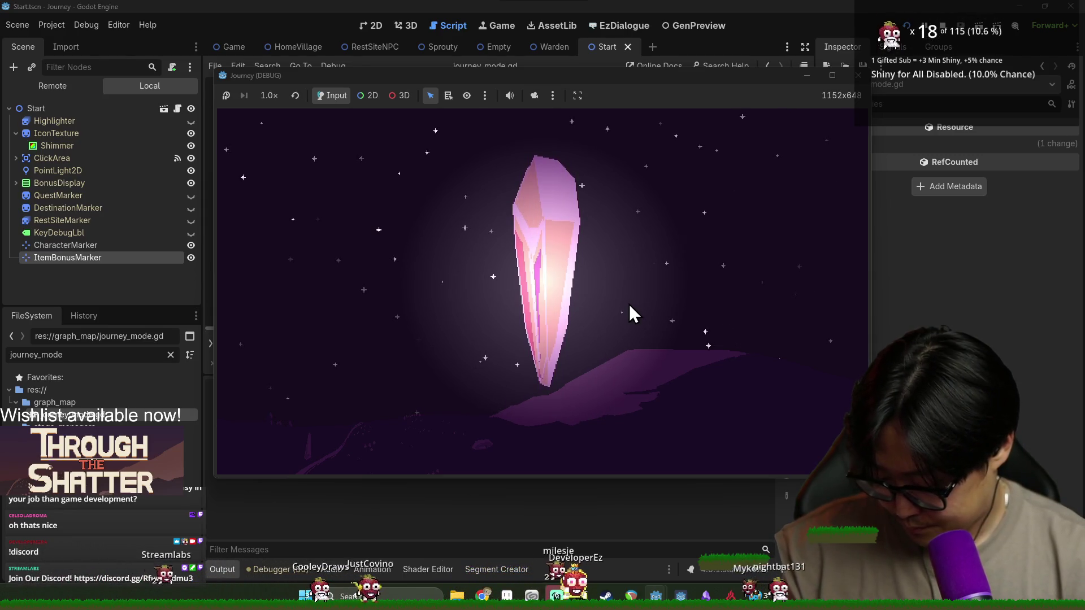
pyautogui.click(541, 229)
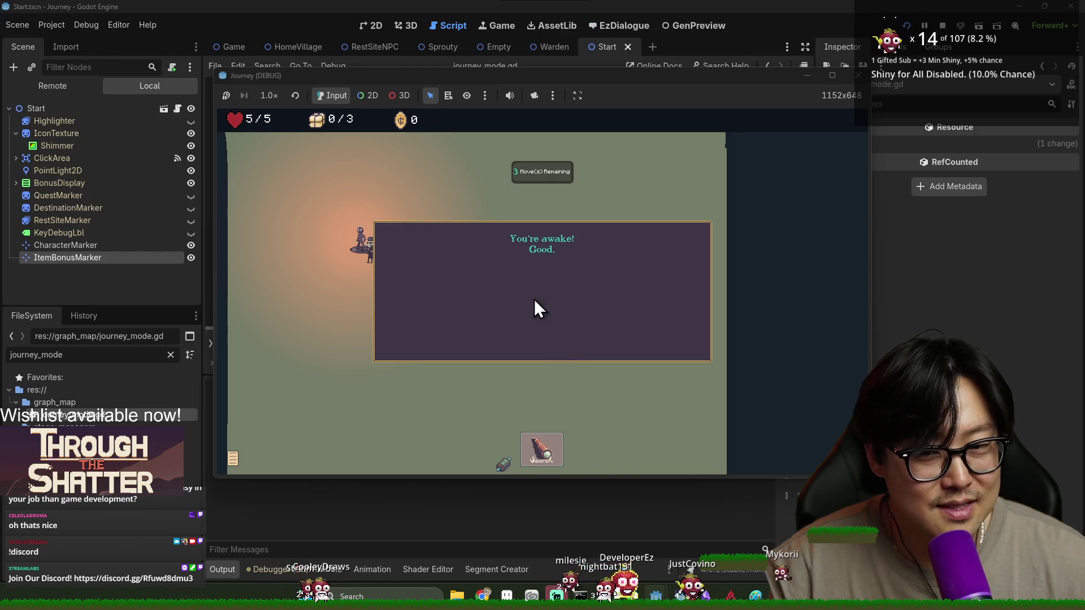
pyautogui.click(928, 337)
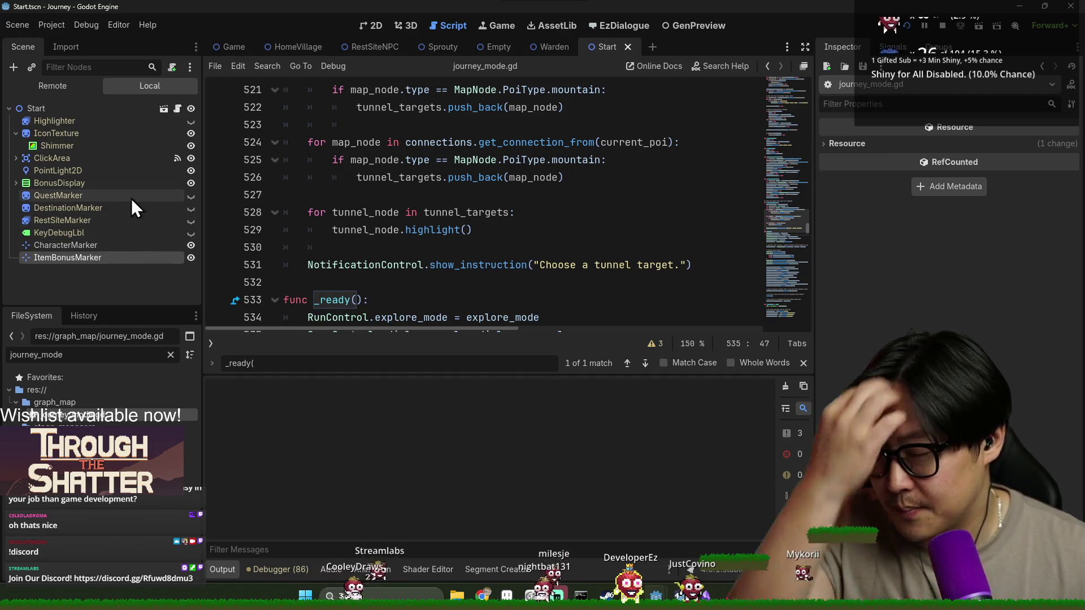
# Step: Run the project from the Game scene, check the opening dialogue, then stop the run
pyautogui.click(222, 53)
pyautogui.press('F5')
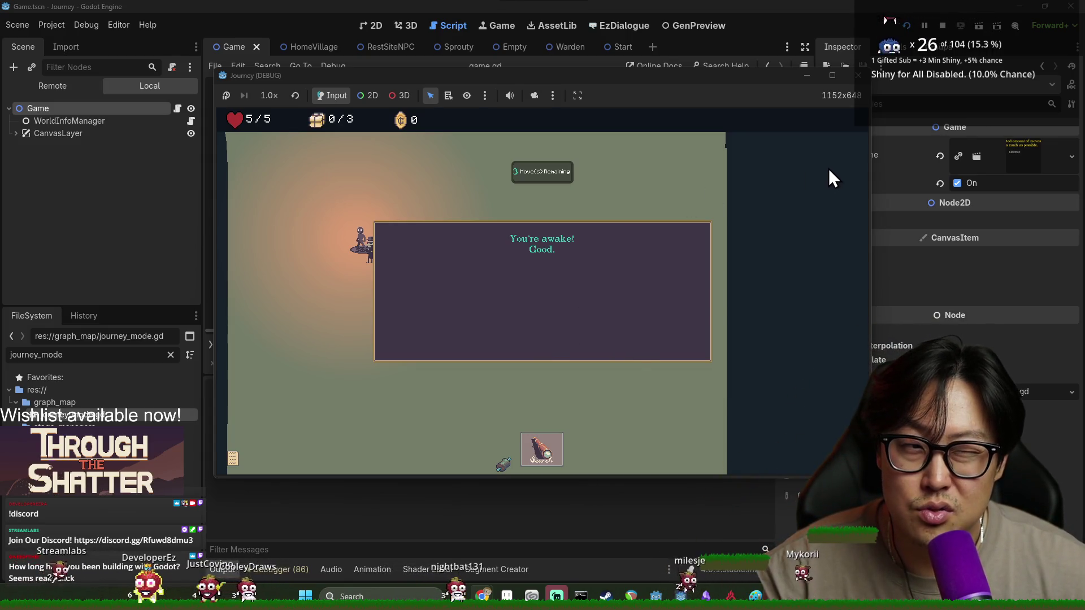
pyautogui.click(802, 26)
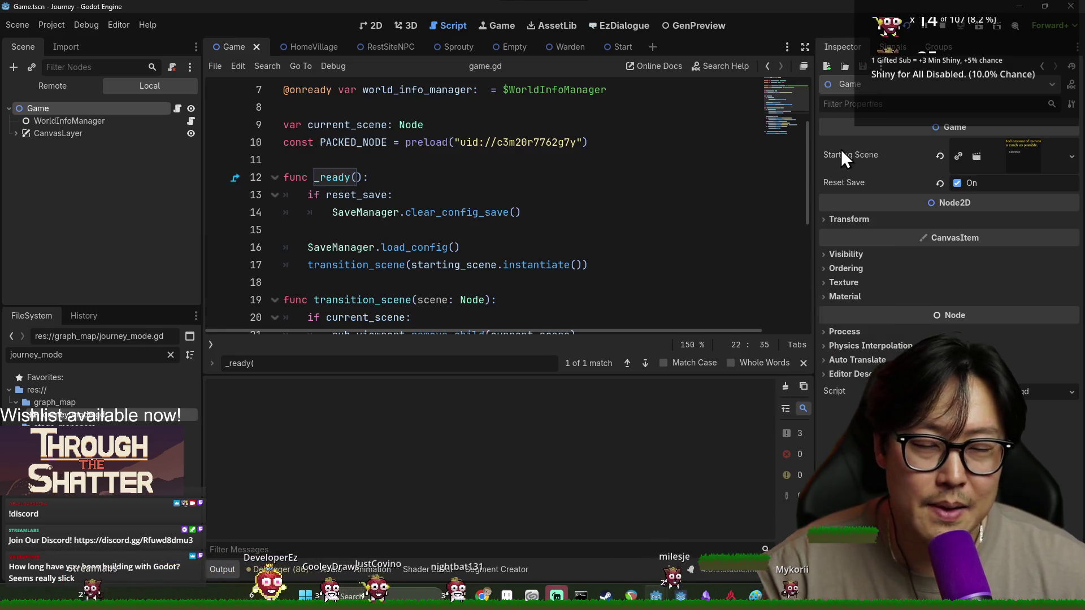
pyautogui.hotkey('alt', 'Tab')
pyautogui.click(615, 278)
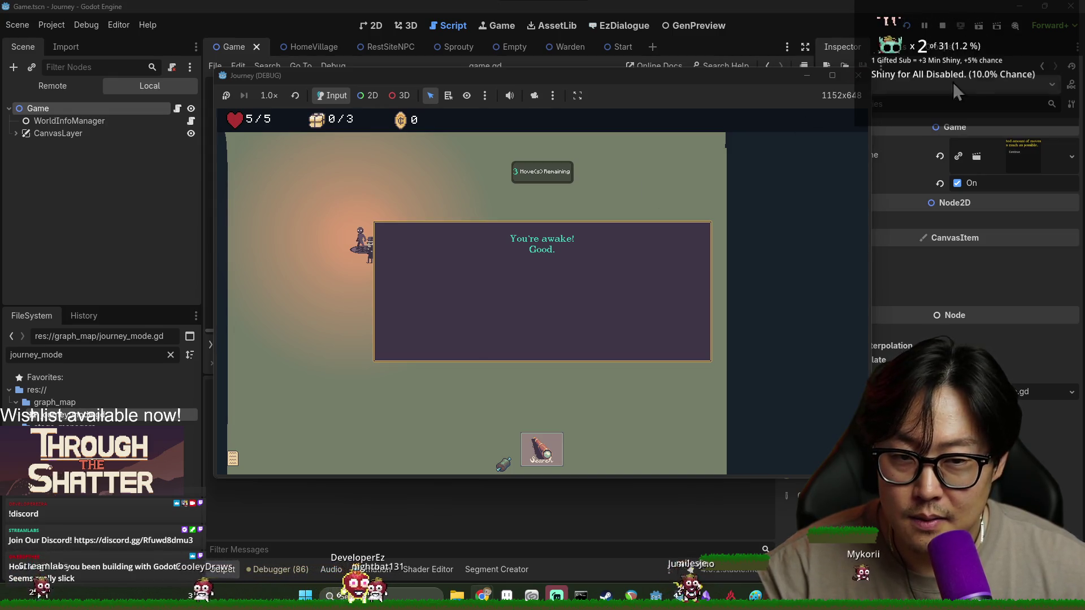
pyautogui.click(950, 37)
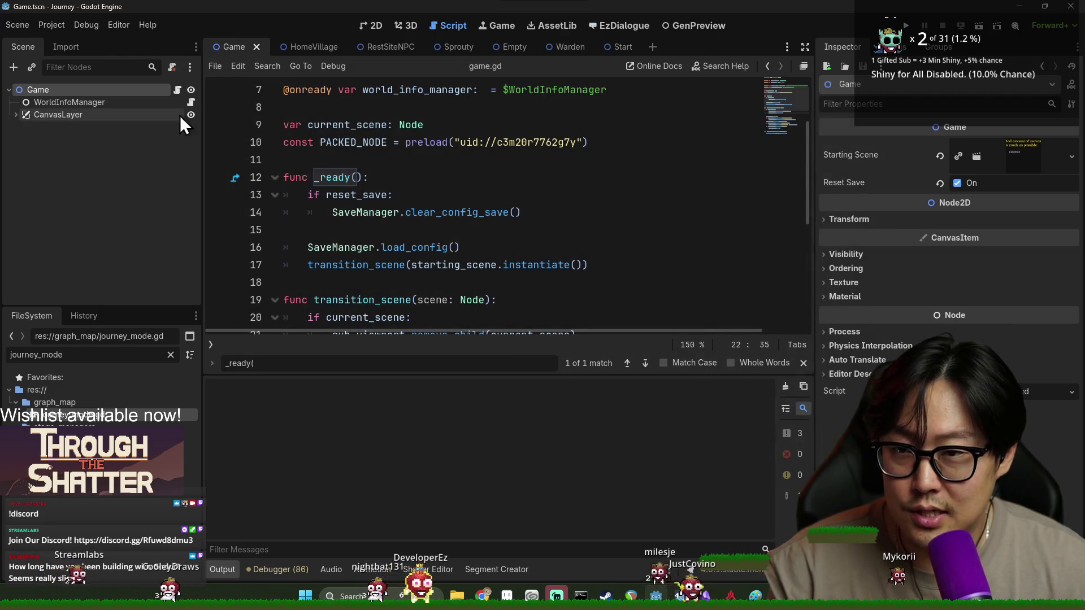
# Step: Open the JourneyMode scene and the DialogPanel.gd script of its dialogue panel
pyautogui.doubleClick(99, 356)
pyautogui.write('journ')
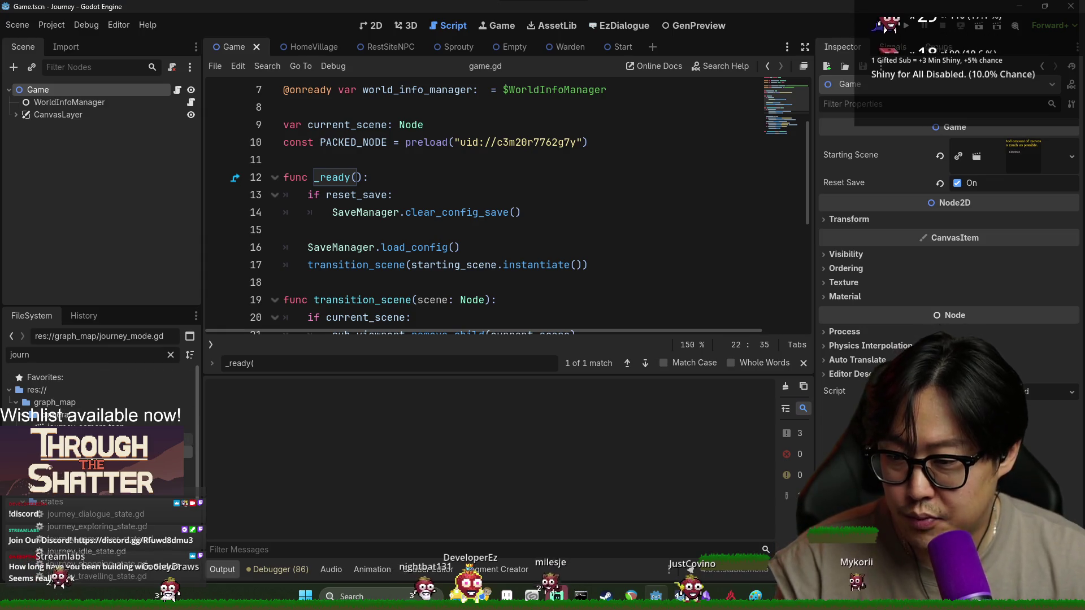
pyautogui.doubleClick(85, 435)
pyautogui.scroll(-2, 88, 226)
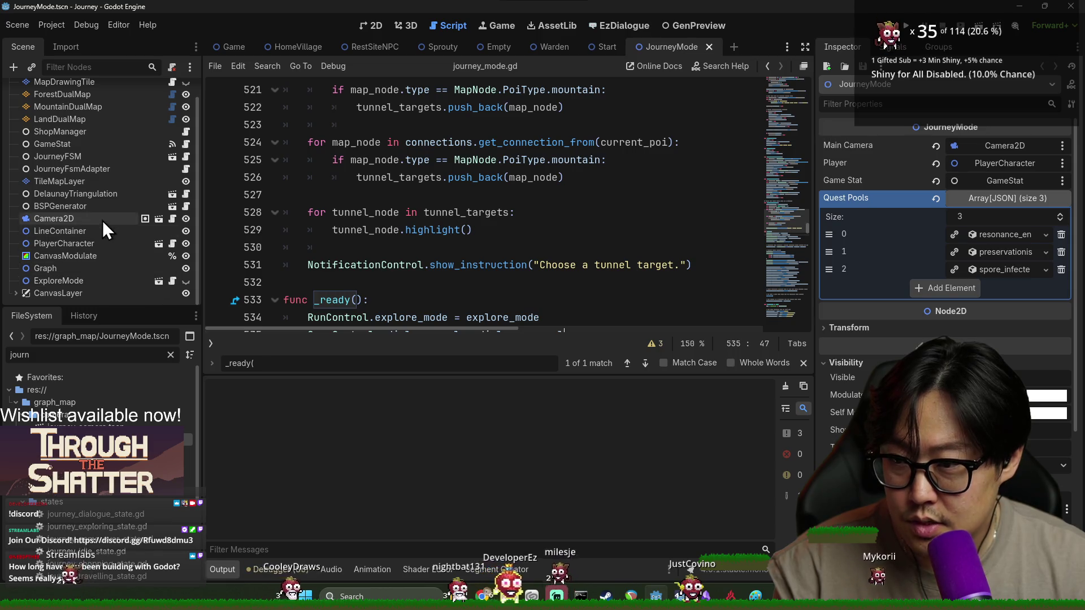
pyautogui.scroll(-2, 83, 154)
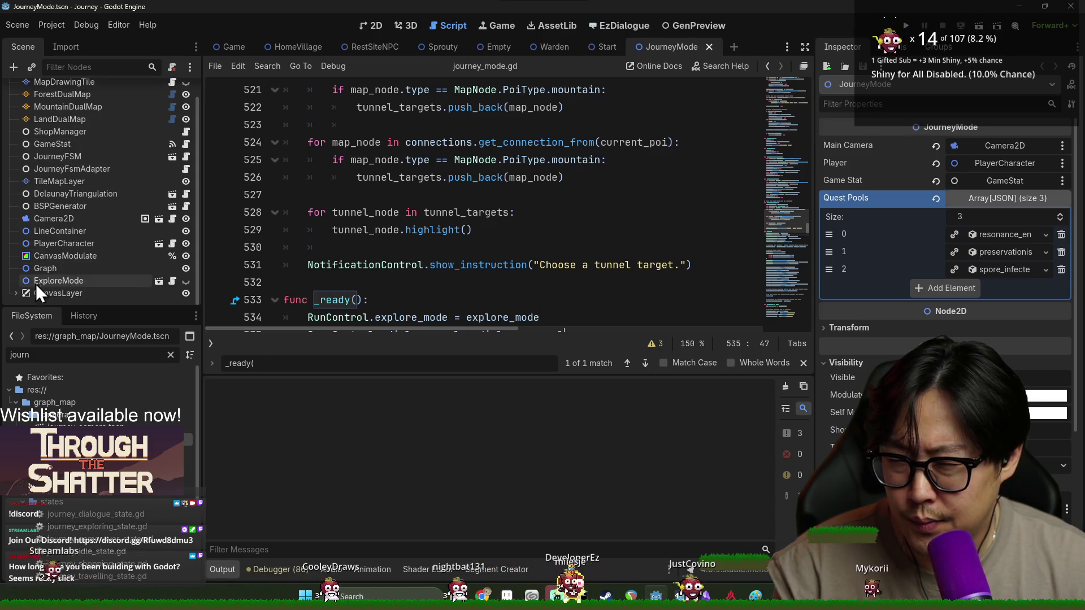
pyautogui.scroll(-5, 55, 274)
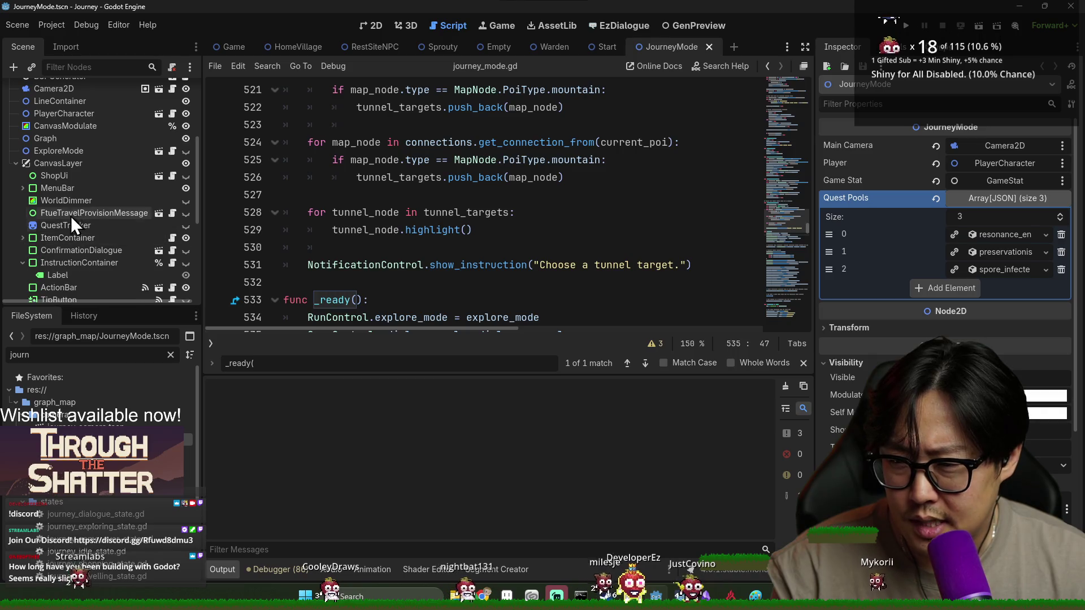
pyautogui.click(28, 265)
pyautogui.scroll(-4, 61, 249)
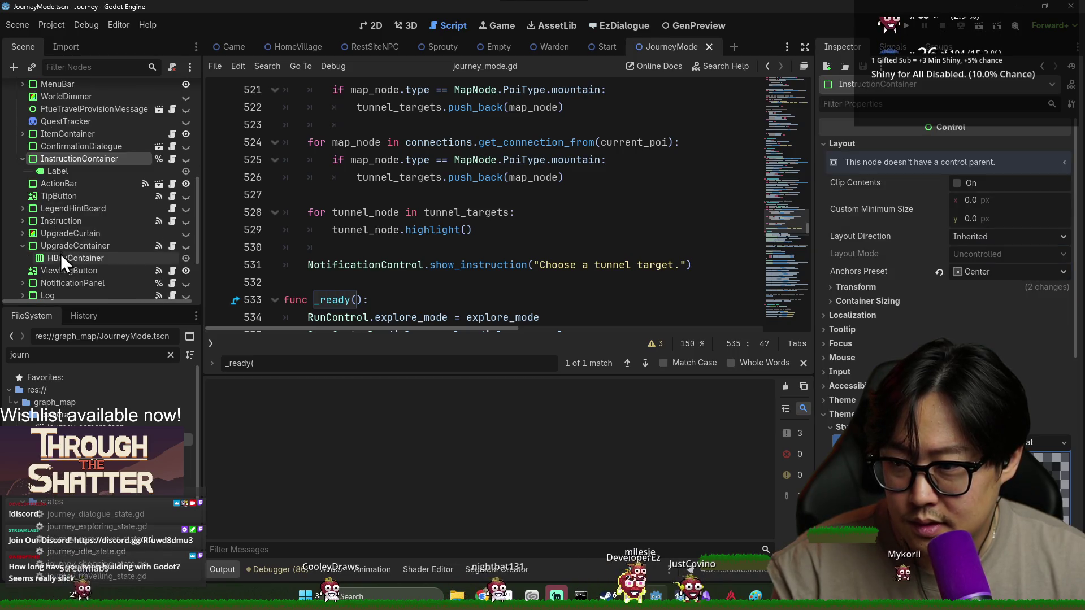
pyautogui.scroll(-3, 67, 245)
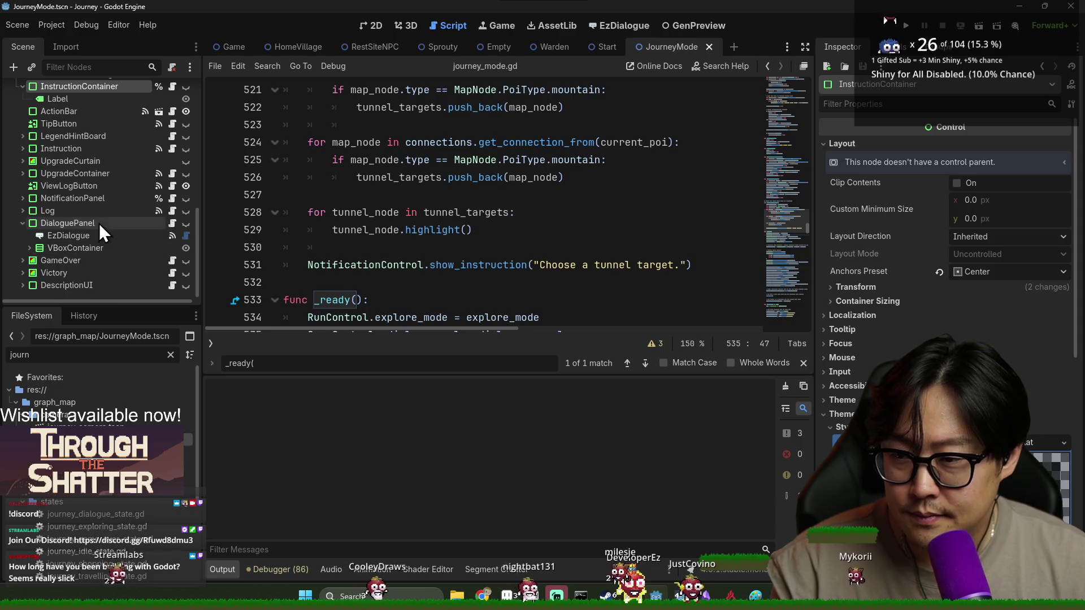
pyautogui.click(168, 226)
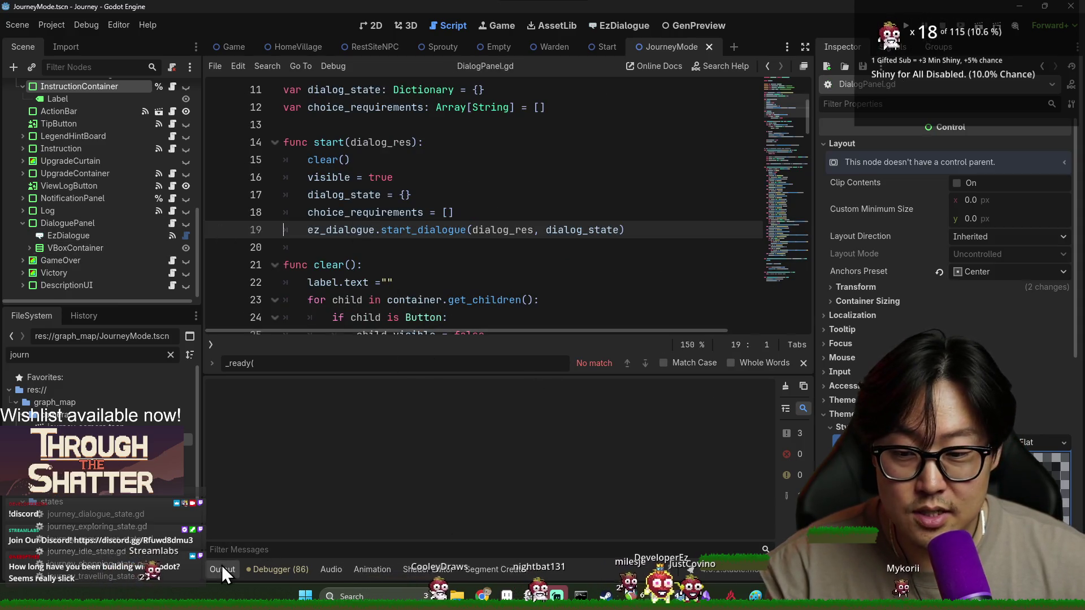
# Step: Collapse the output panel and locate the choice loop in _on_ez_dialogue_dialogue_generated
pyautogui.click(224, 569)
pyautogui.scroll(-9, 417, 297)
pyautogui.click(368, 196)
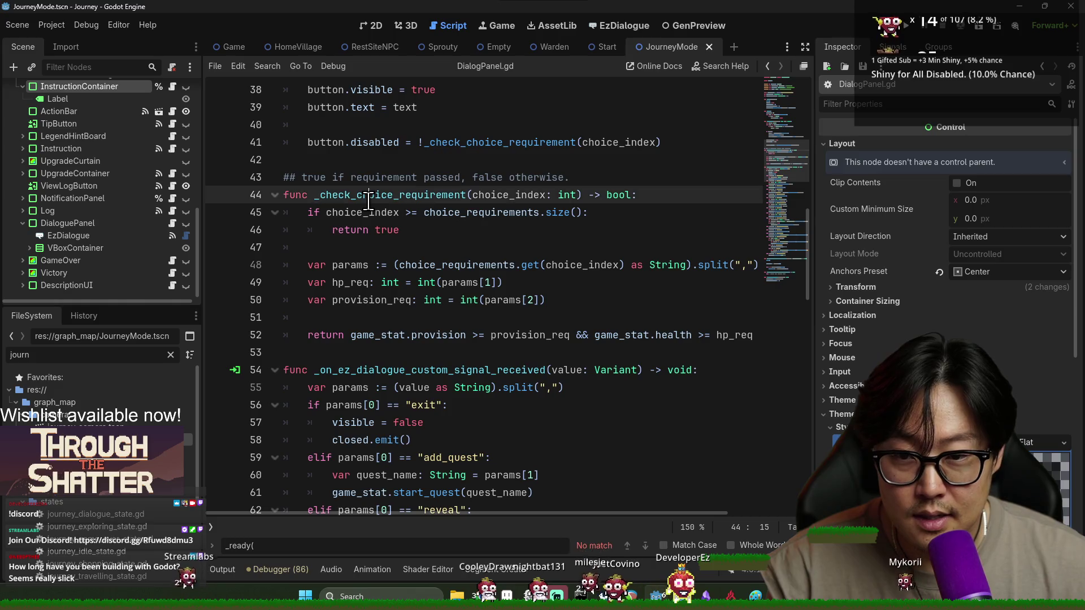
pyautogui.scroll(-5, 368, 201)
pyautogui.doubleClick(396, 104)
pyautogui.scroll(-7, 403, 282)
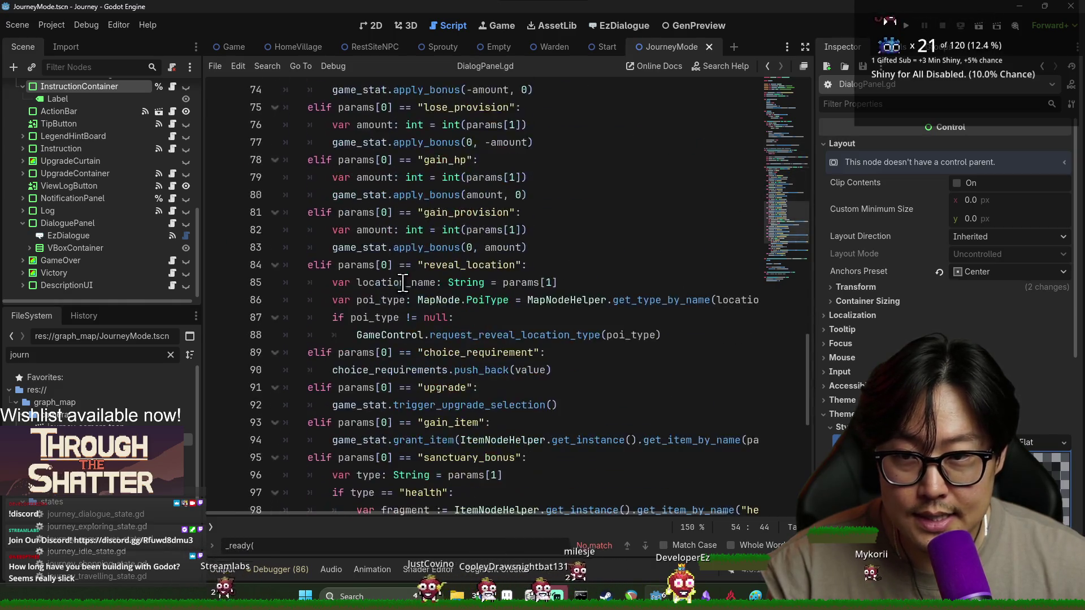
pyautogui.scroll(-7, 403, 282)
pyautogui.doubleClick(496, 317)
pyautogui.scroll(-1, 496, 342)
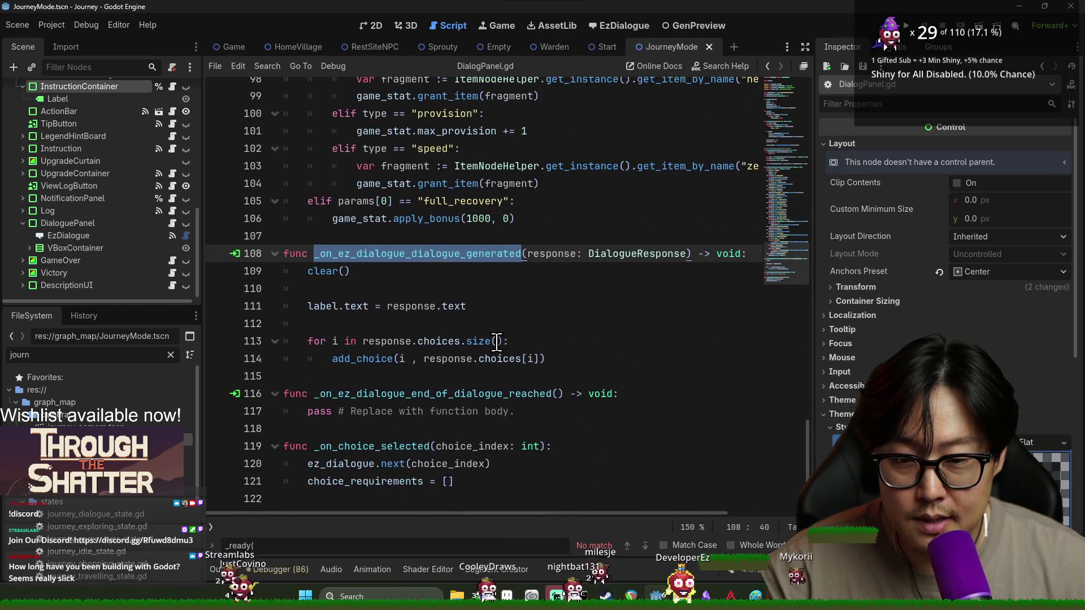
pyautogui.doubleClick(322, 272)
pyautogui.doubleClick(337, 341)
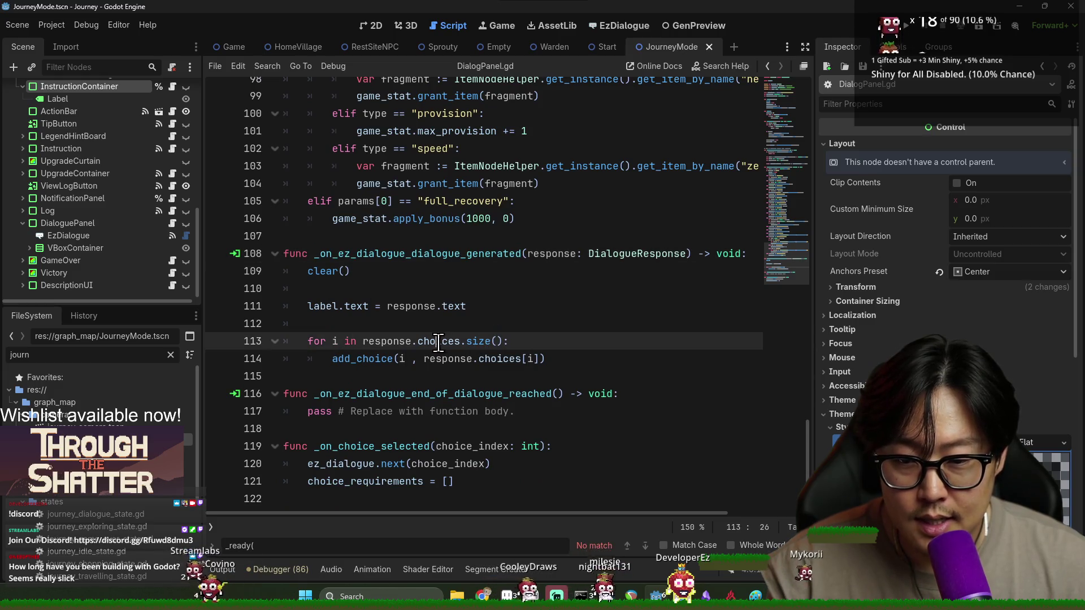
# Step: Write an 'if response.choices.is_empty()' block adding a 'continue...' choice
pyautogui.click(595, 360)
pyautogui.press('Return')
pyautogui.press('Return')
pyautogui.press('BackSpace')
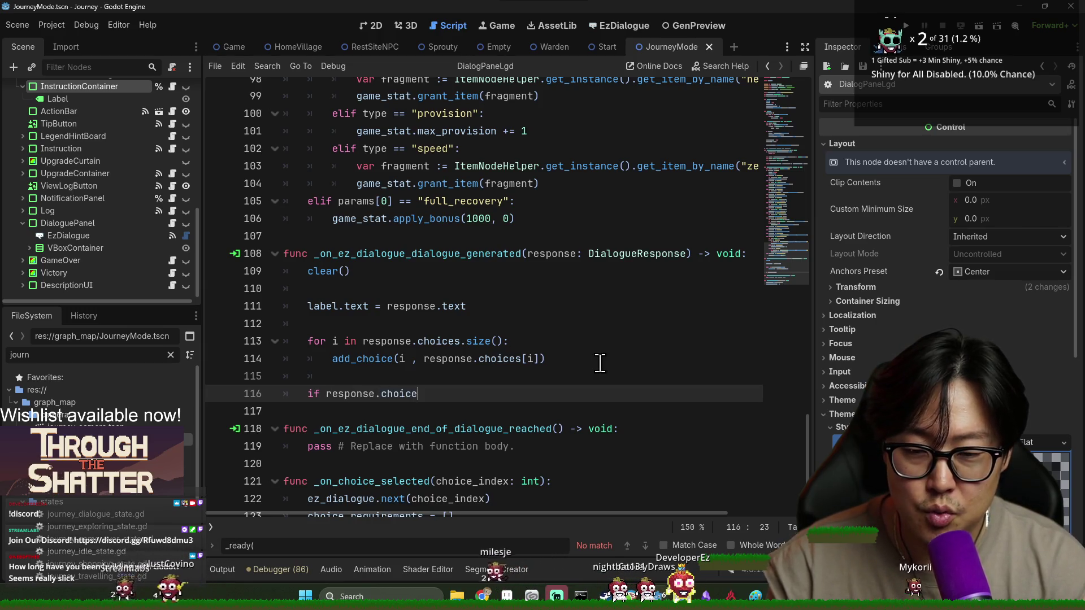
pyautogui.write('s.is_empty():')
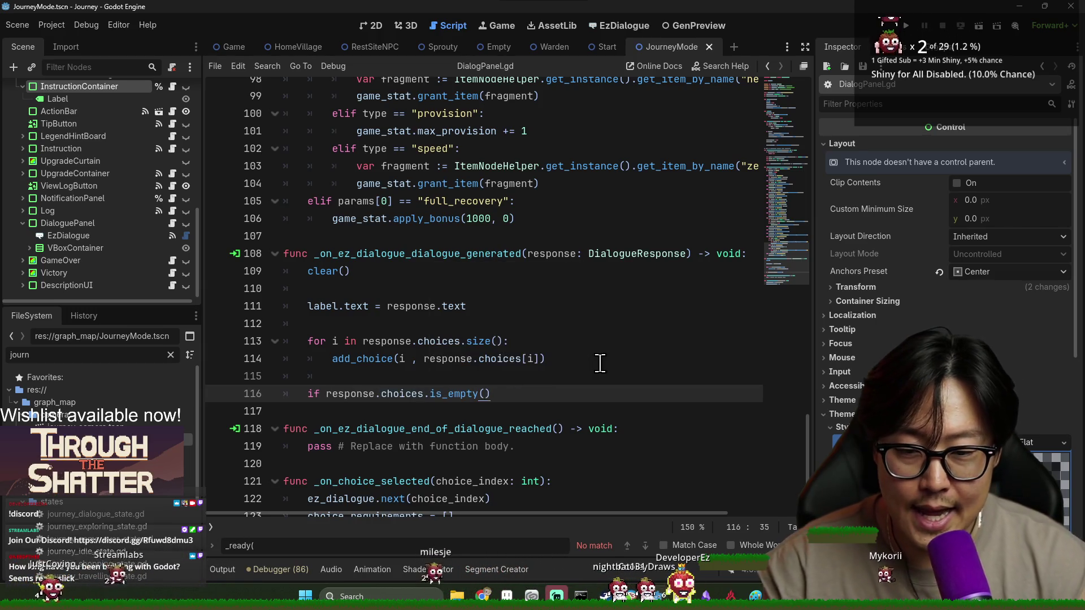
pyautogui.press('Return')
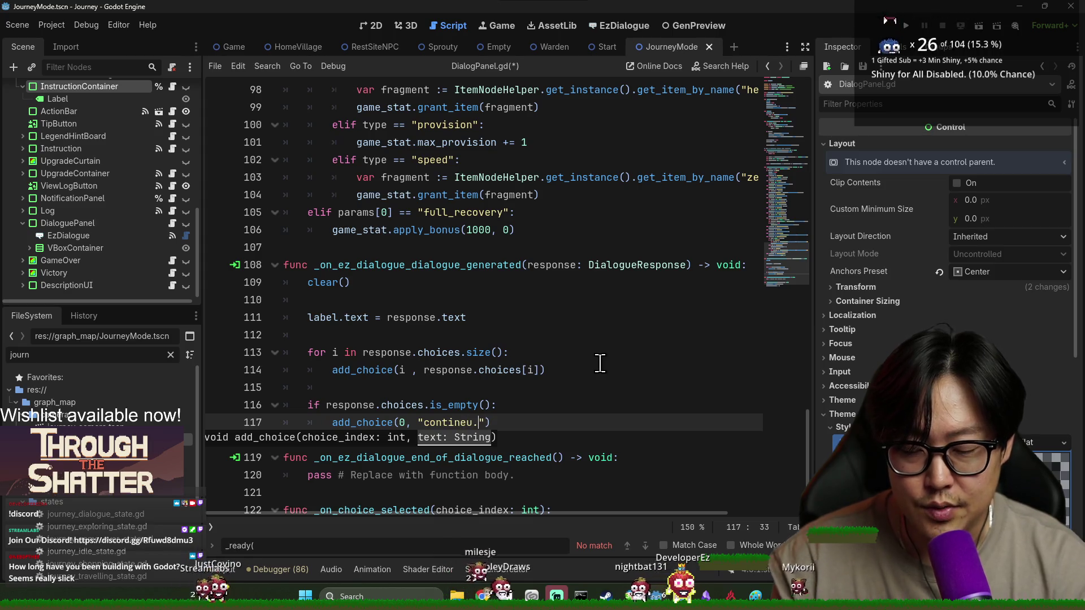
pyautogui.write('ue..')
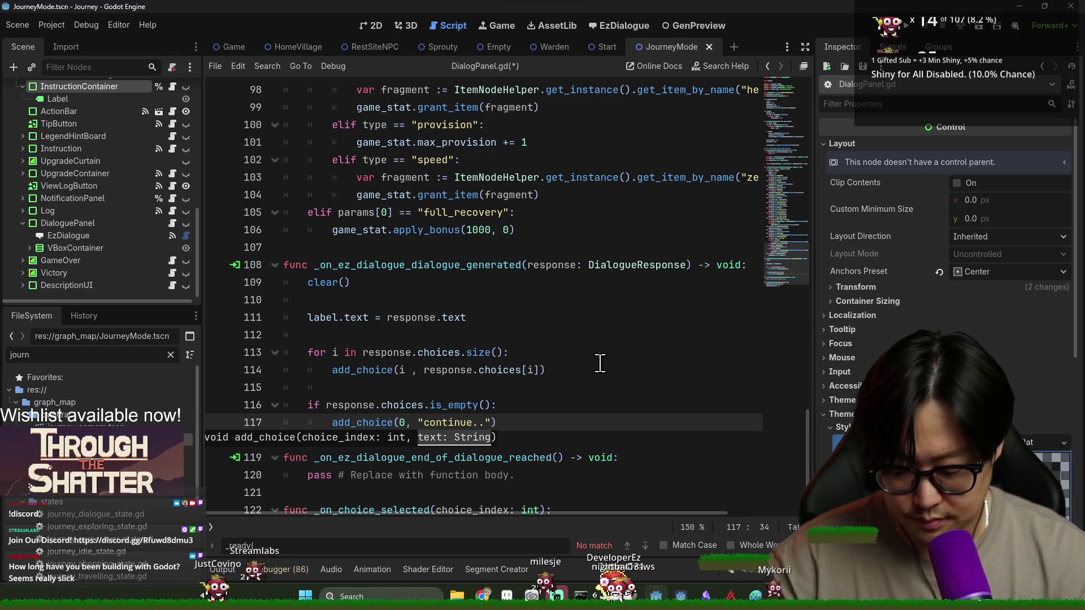
pyautogui.write('.')
# Step: Move the empty-choices block above the choice loop and end it with return
pyautogui.click(366, 398)
pyautogui.moveTo(503, 423); pyautogui.dragTo(319, 388)
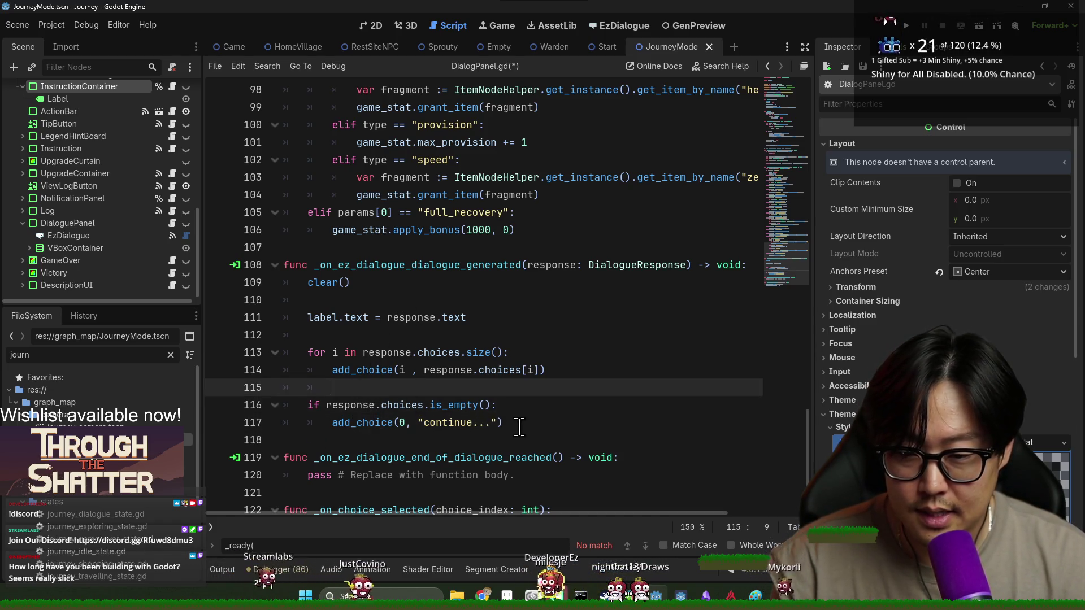
pyautogui.hotkey('ctrl', 'x')
pyautogui.click(414, 335)
pyautogui.hotkey('ctrl', 'v')
pyautogui.press('Return')
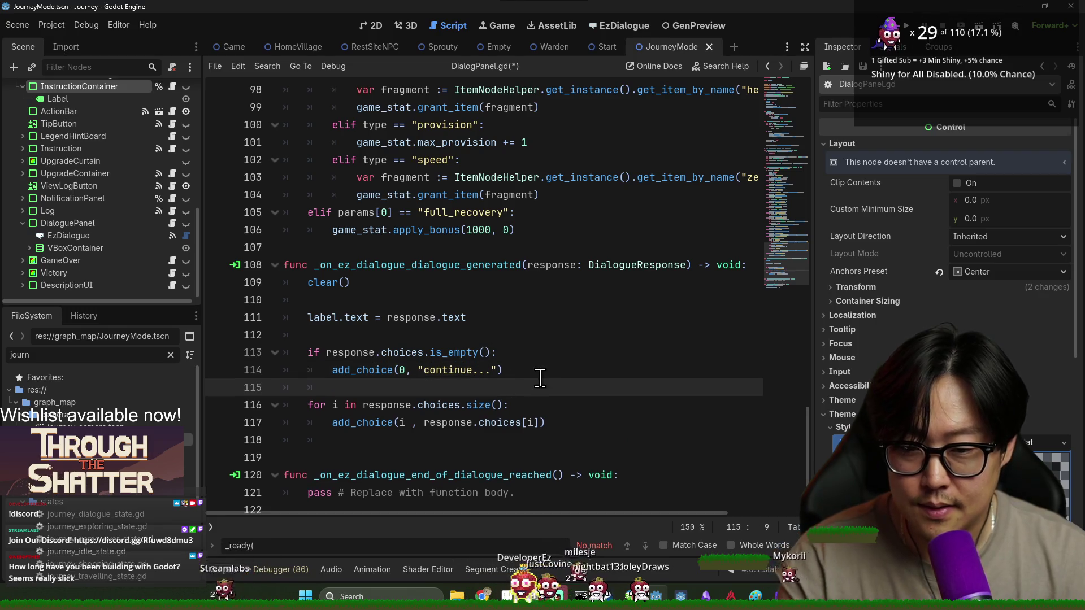
pyautogui.write('turn')
# Step: Test-launch the game, then open the Warden NPC scene
pyautogui.click(907, 28)
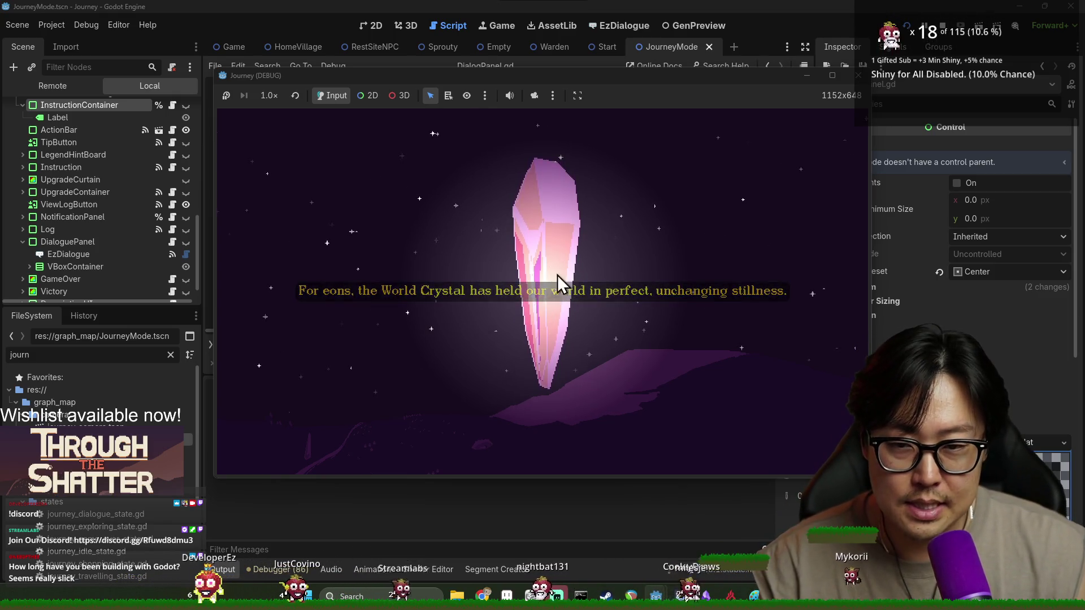
pyautogui.click(796, 46)
pyautogui.write('warden')
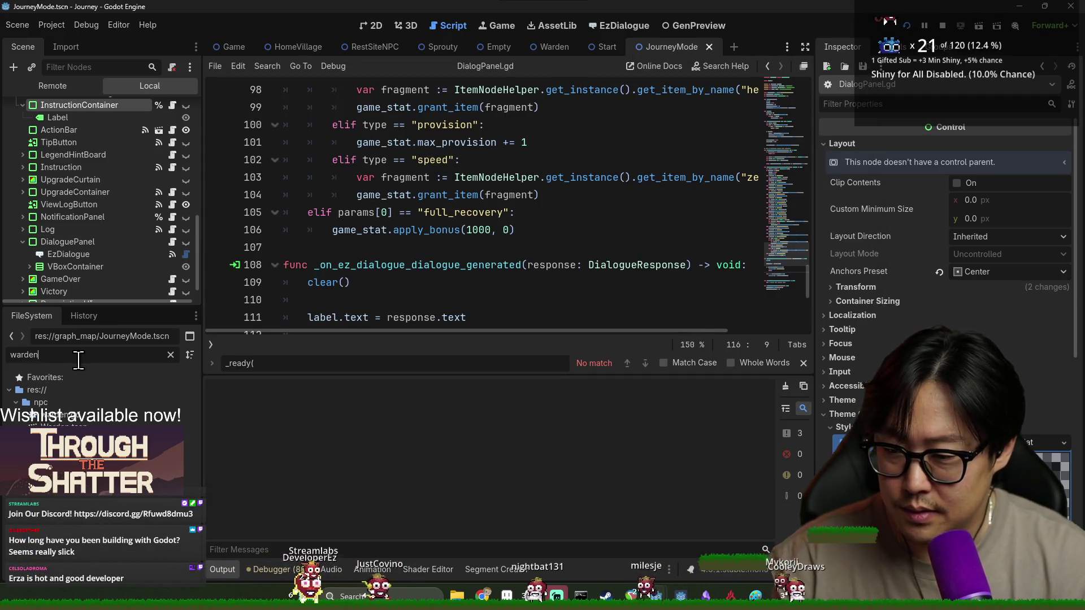
pyautogui.doubleClick(113, 427)
# Step: Reset the Warden root's position to 0,0, raise its AnimatedSprite2D, and save Warden.tscn
pyautogui.click(372, 28)
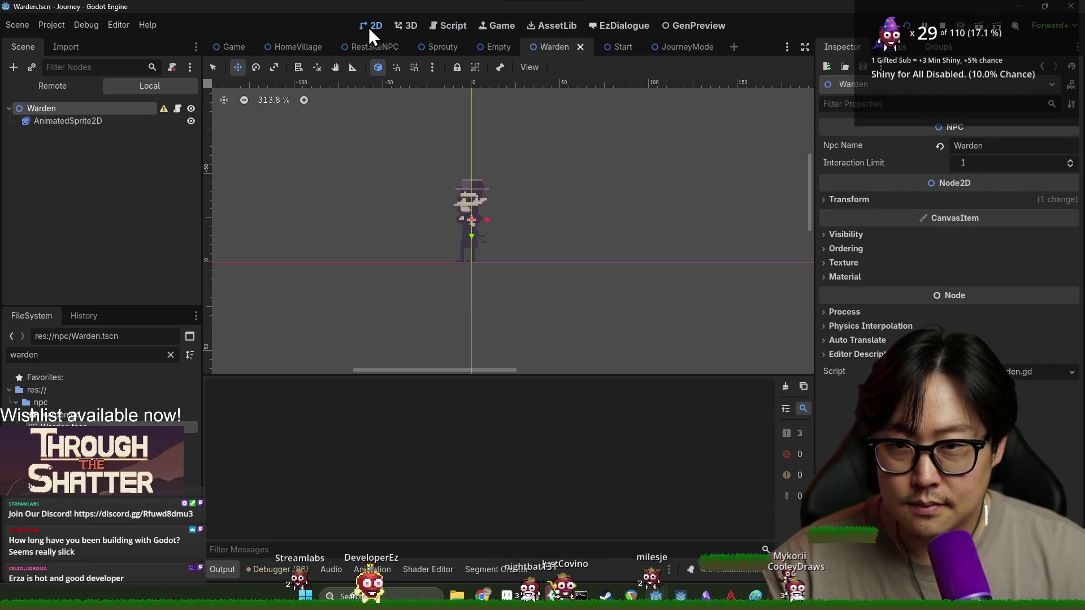
pyautogui.click(68, 120)
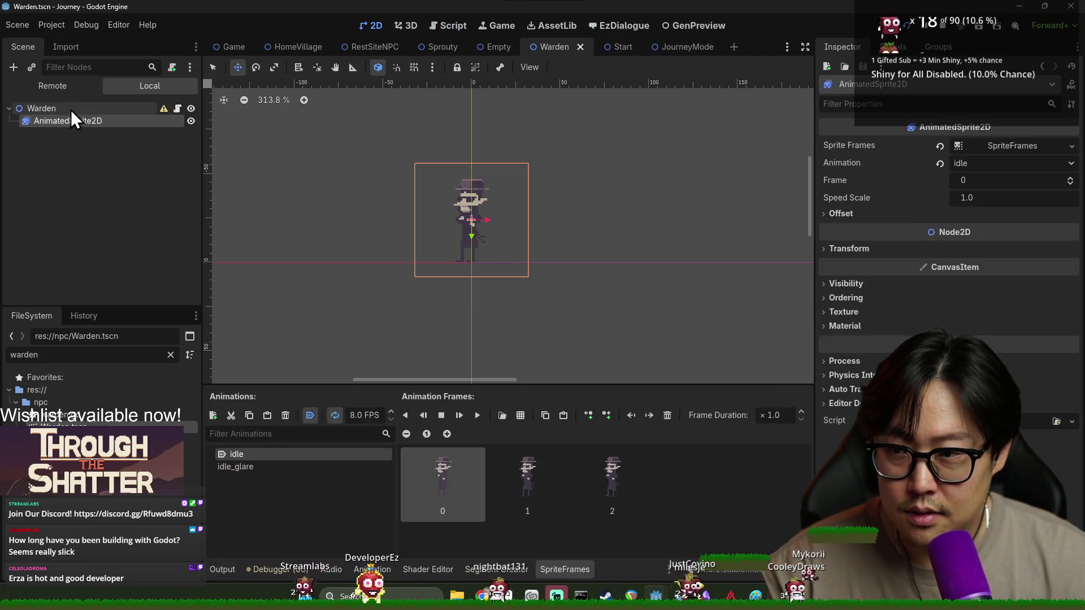
pyautogui.click(70, 110)
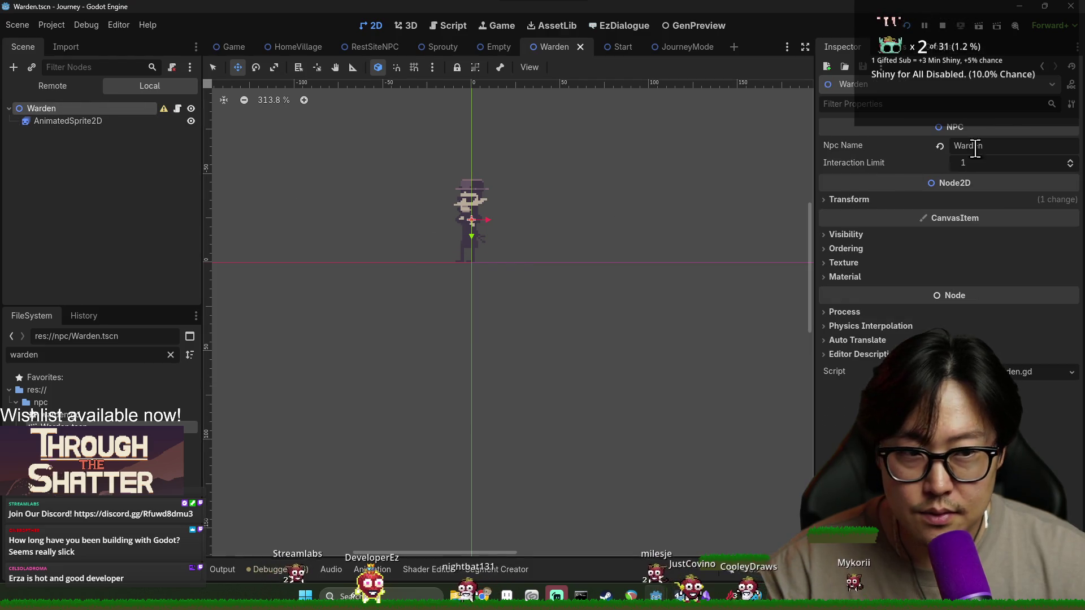
pyautogui.click(846, 200)
pyautogui.click(946, 223)
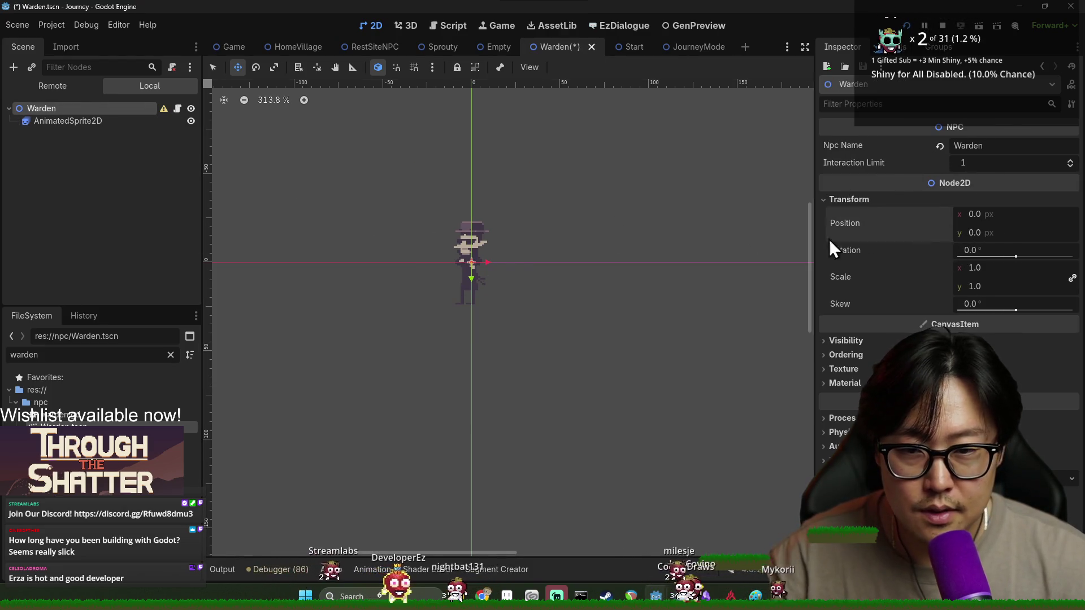
pyautogui.click(136, 121)
pyautogui.moveTo(514, 298)
pyautogui.mouseDown()
pyautogui.moveTo(519, 244)
pyautogui.moveTo(521, 257)
pyautogui.mouseUp()
pyautogui.hotkey('ctrl', 's')
# Step: Open Smith.tscn, check its root and sprite Transform, and save the Smith scene
pyautogui.doubleClick(73, 355)
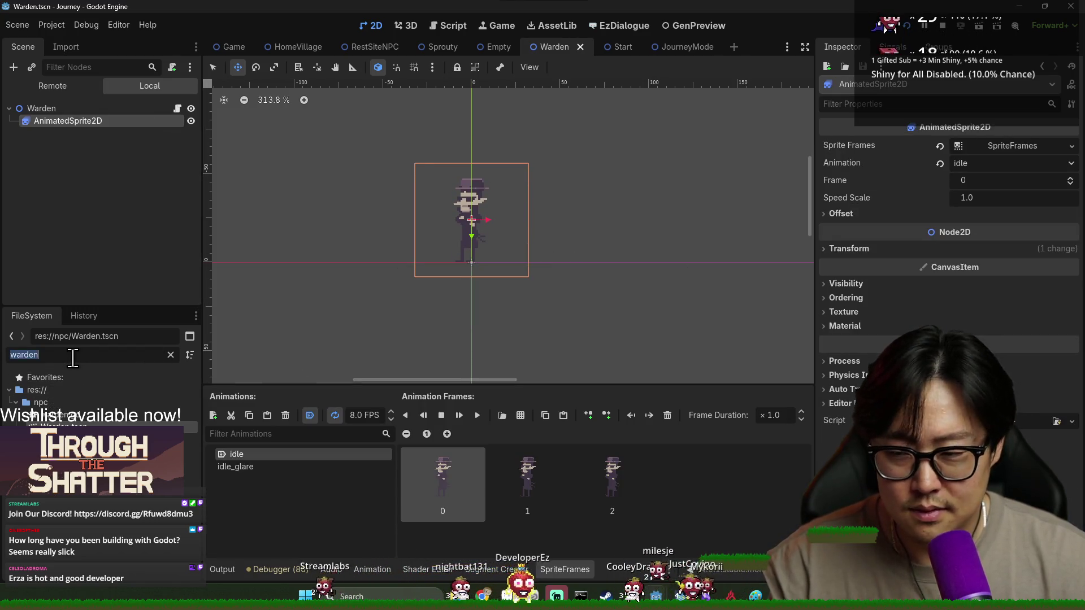
pyautogui.write('smith')
pyautogui.doubleClick(53, 427)
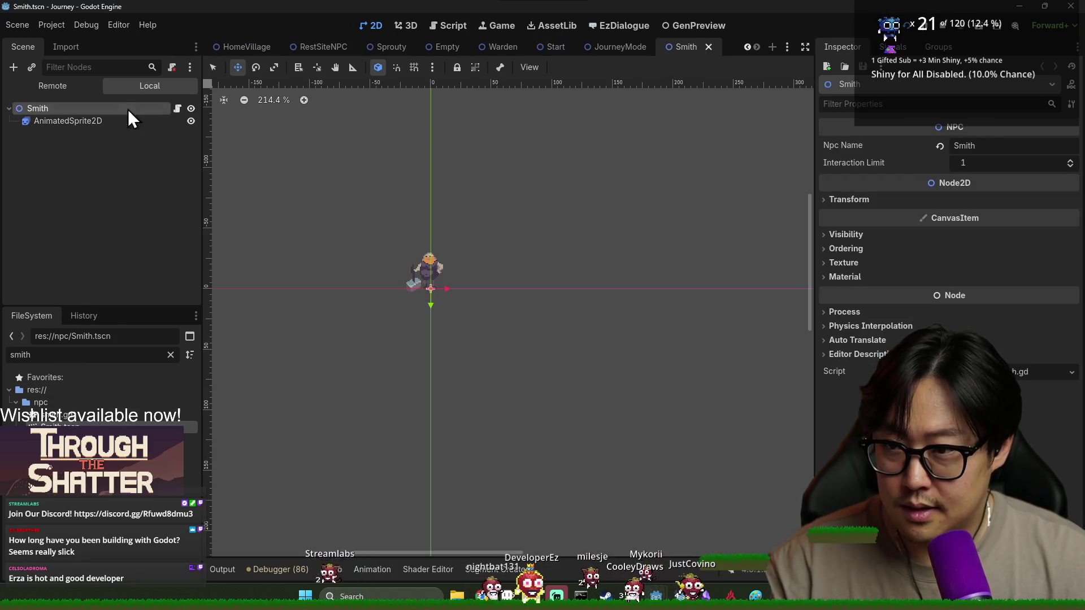
pyautogui.click(64, 119)
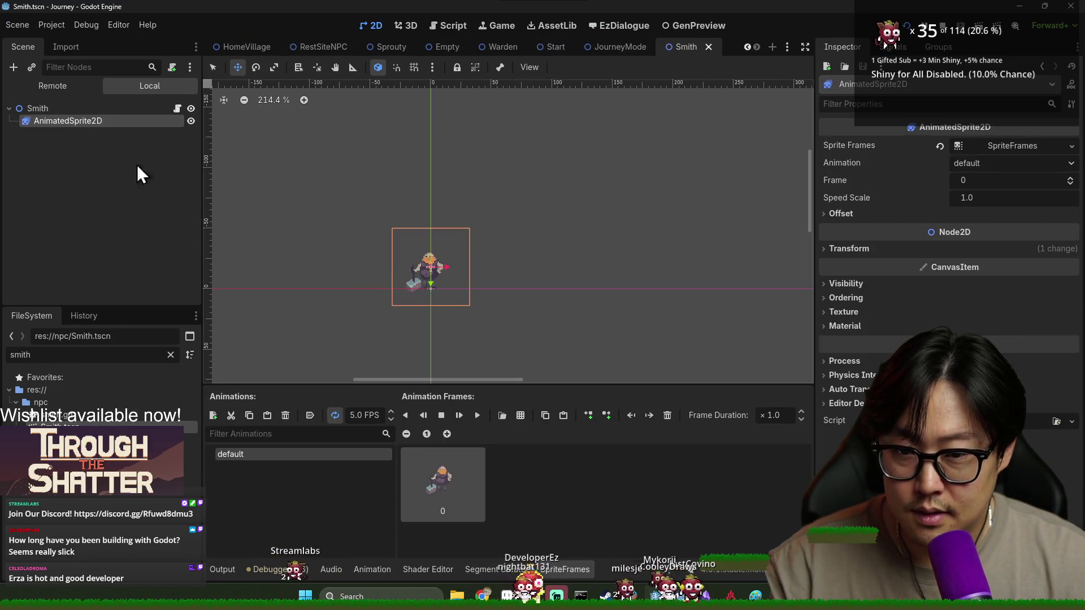
pyautogui.click(37, 108)
pyautogui.click(900, 201)
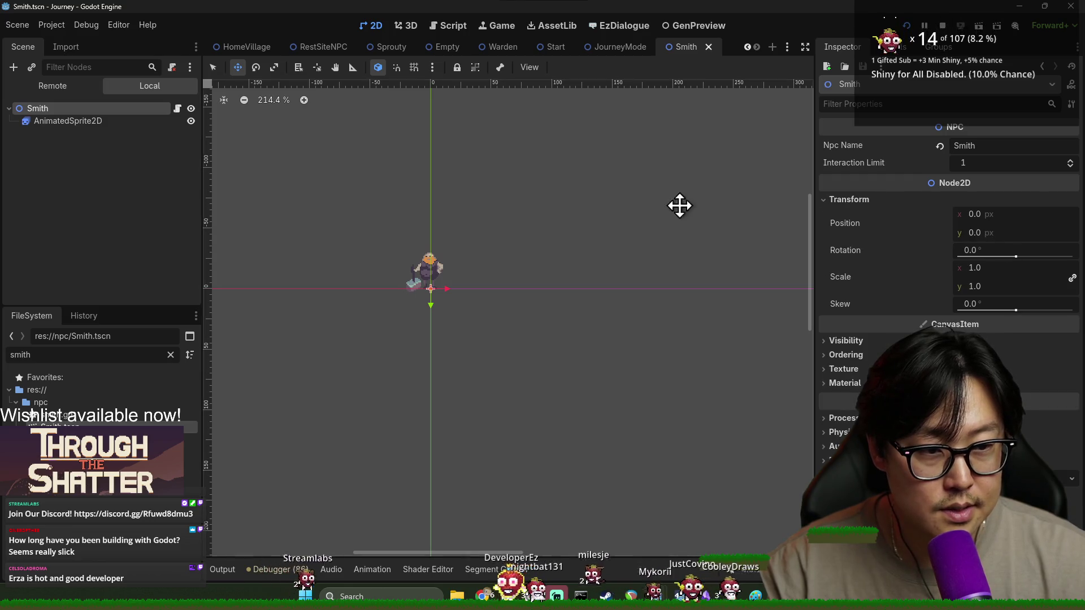
pyautogui.click(127, 122)
pyautogui.hotkey('ctrl', 's')
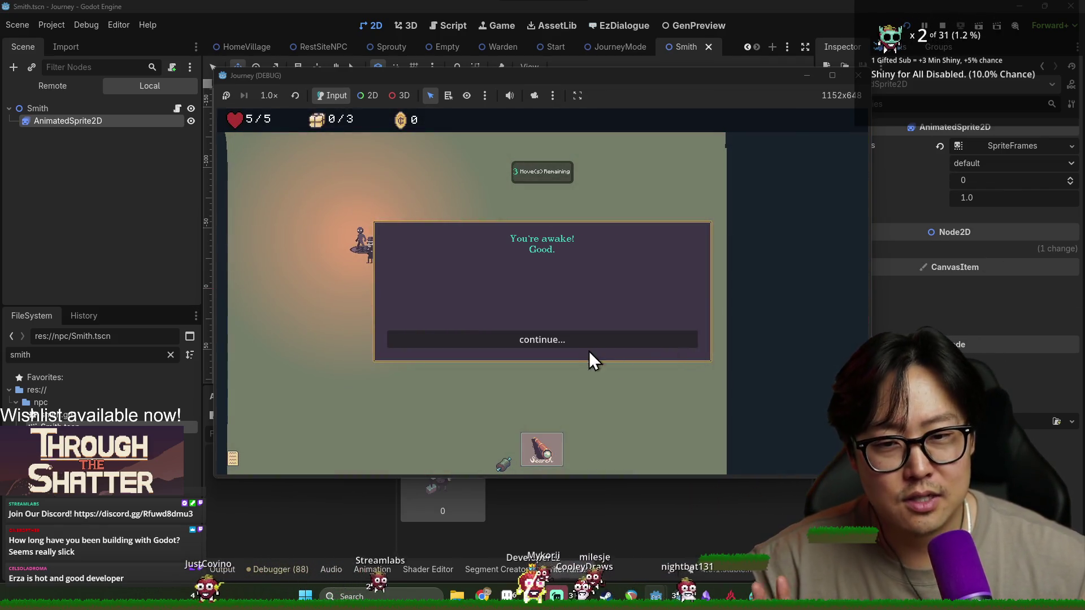
# Step: Play the intro dialogue through the continue..., okay... and Thanks choices to receive the provision
pyautogui.click(588, 341)
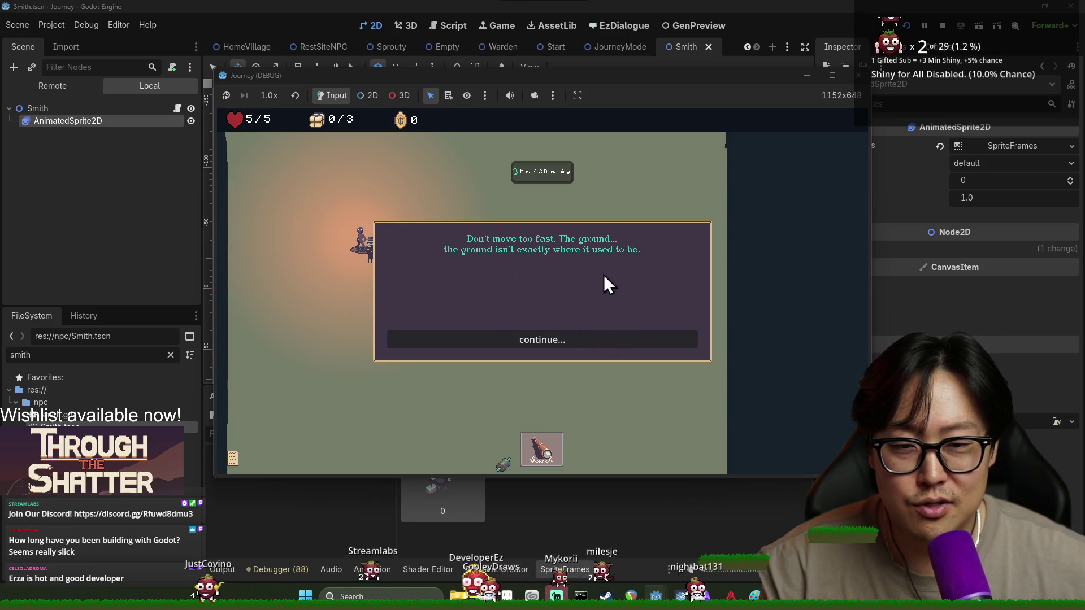
pyautogui.click(585, 347)
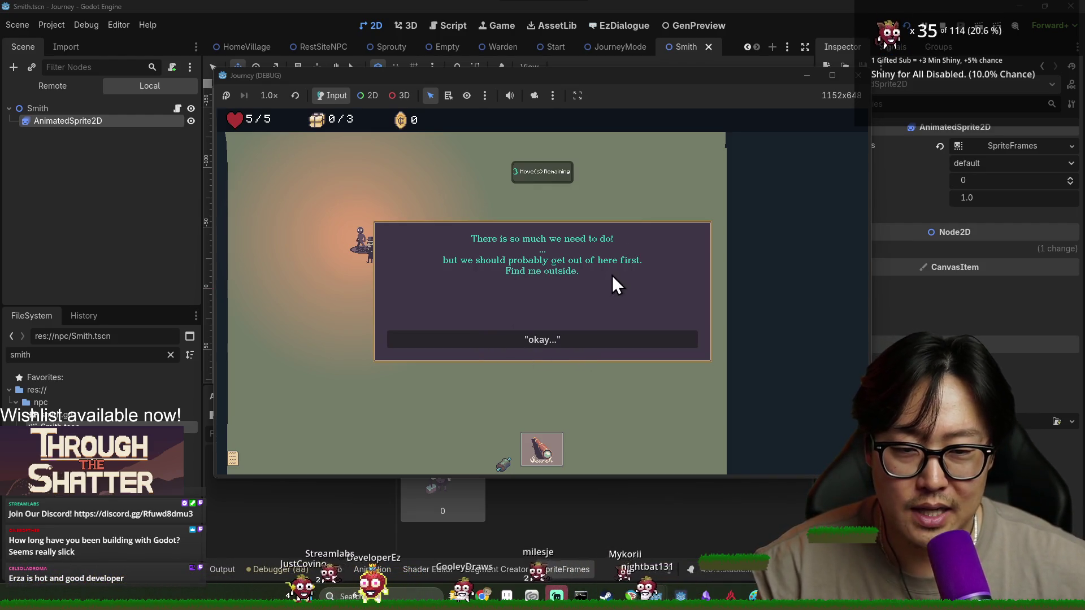
pyautogui.click(561, 345)
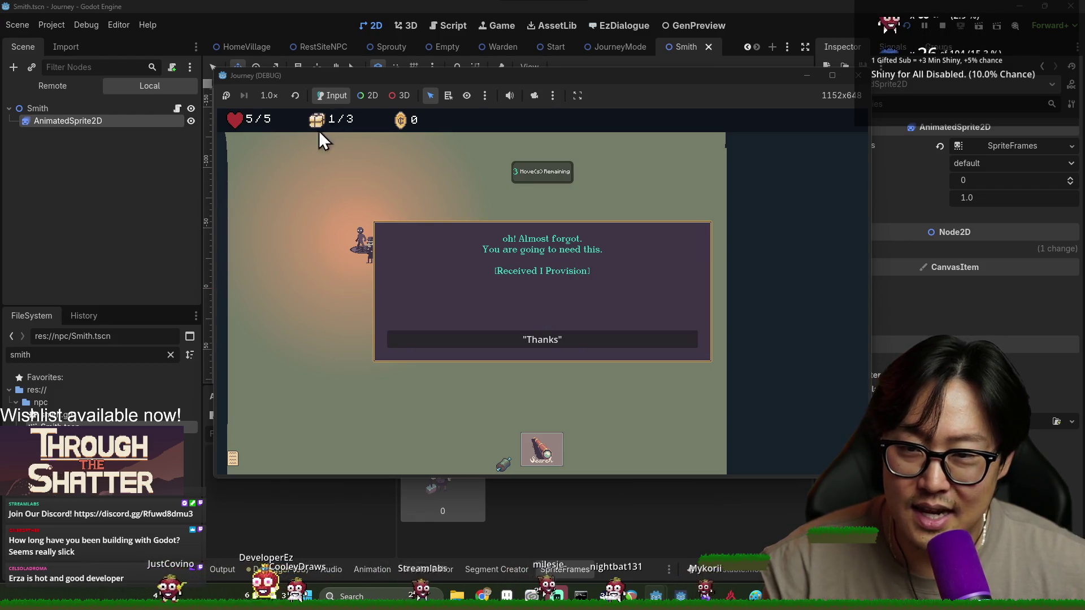
pyautogui.click(554, 345)
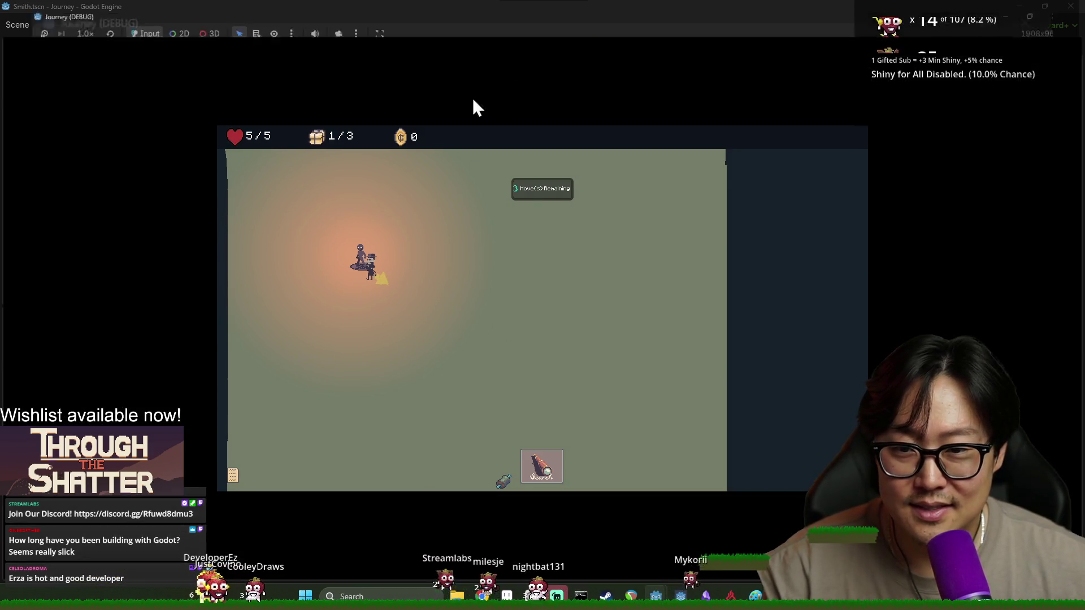
# Step: Maximize the game window, explore the map, then stop the debug game with F8
pyautogui.doubleClick(506, 80)
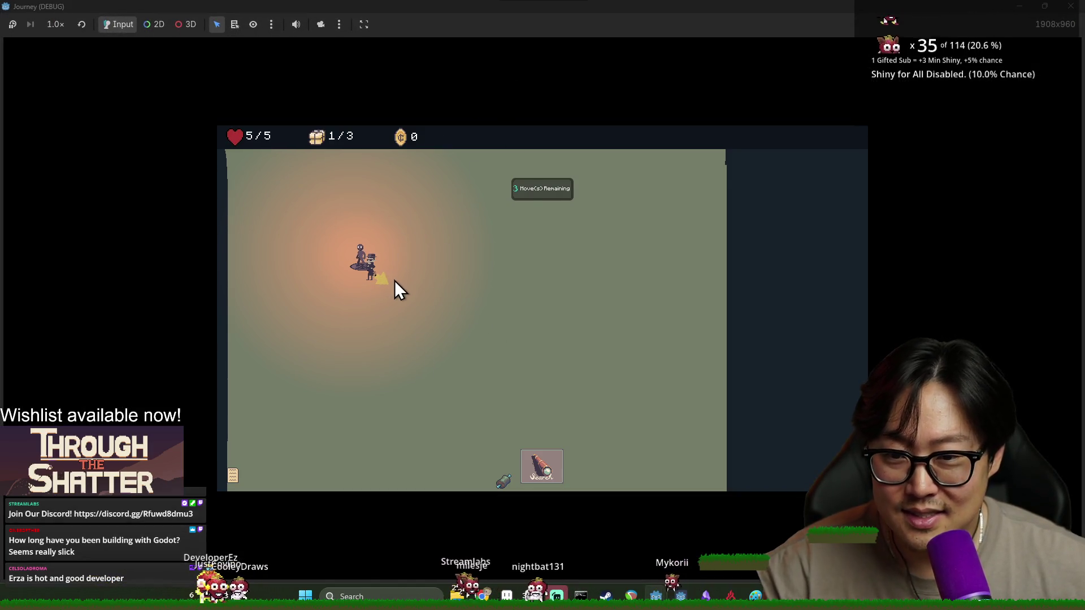
pyautogui.click(555, 479)
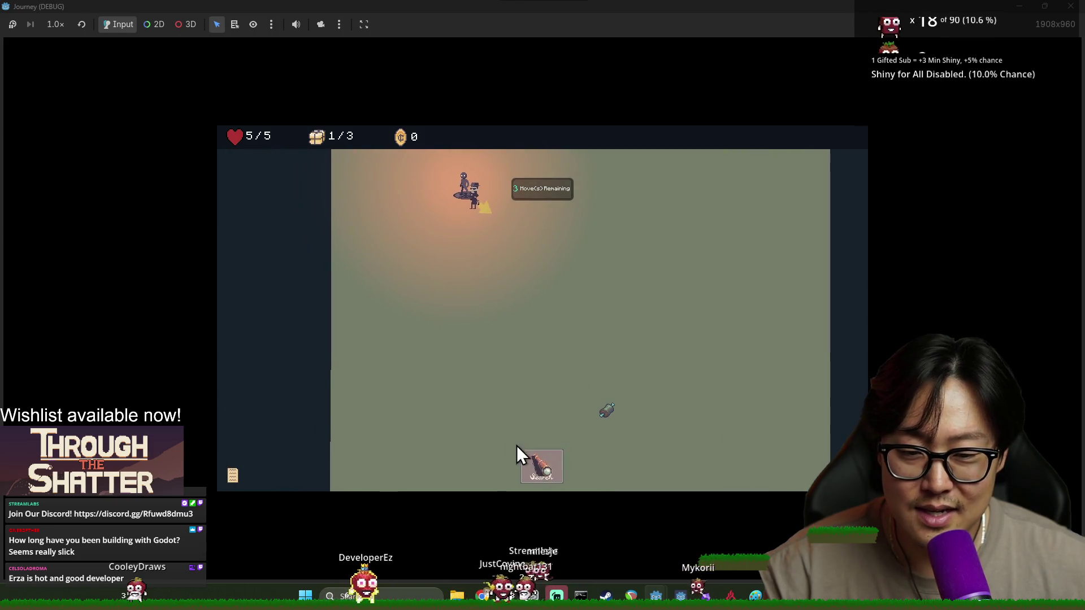
pyautogui.click(551, 469)
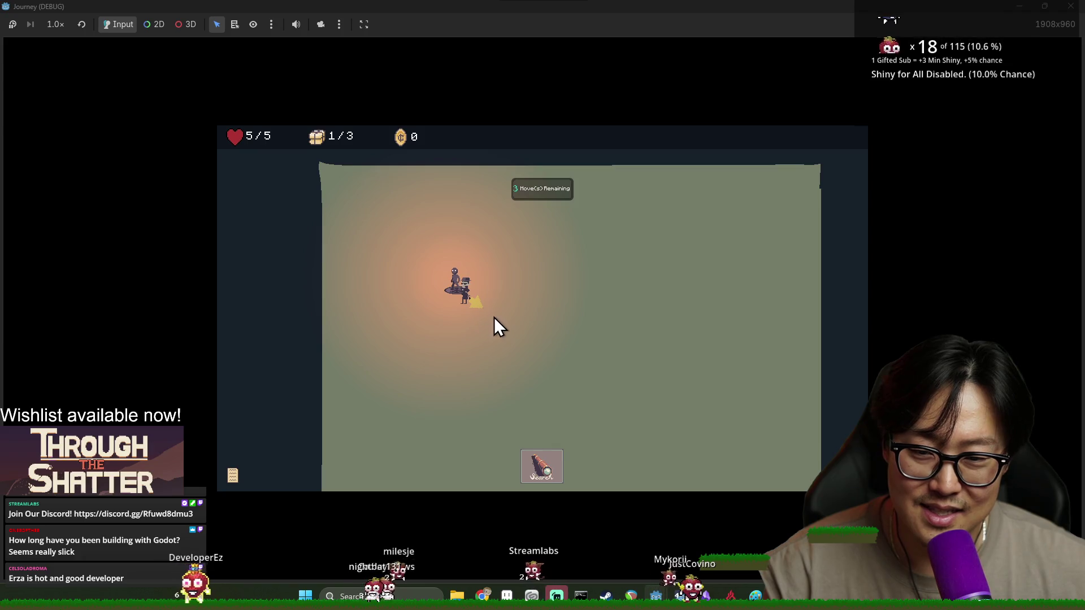
pyautogui.press('F8')
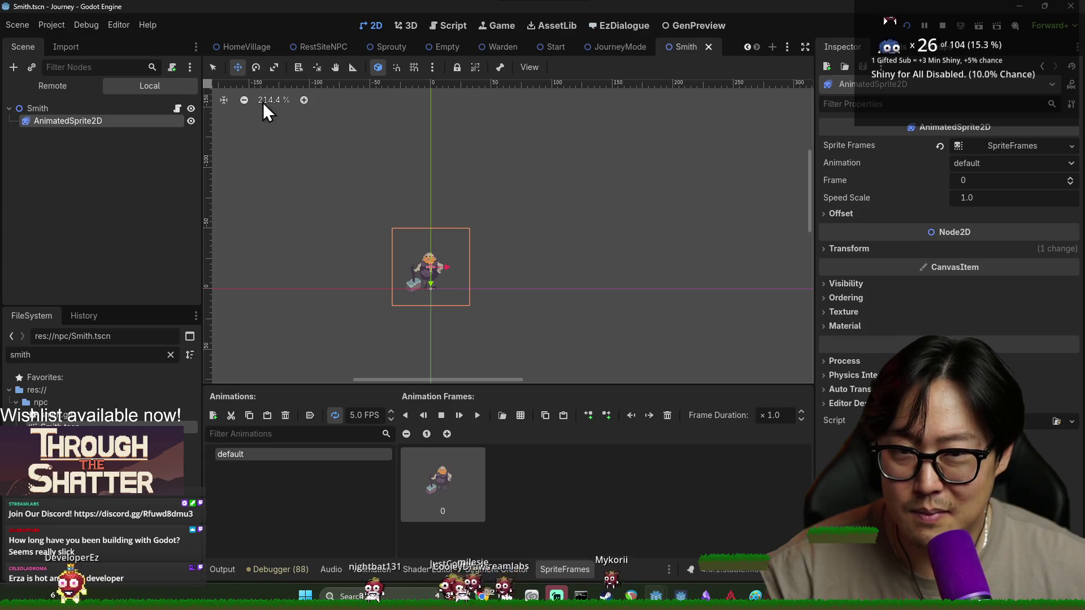
# Step: Move the Start scene's CharacterMarker up and right of the circle's centre, save, and close Start
pyautogui.click(555, 46)
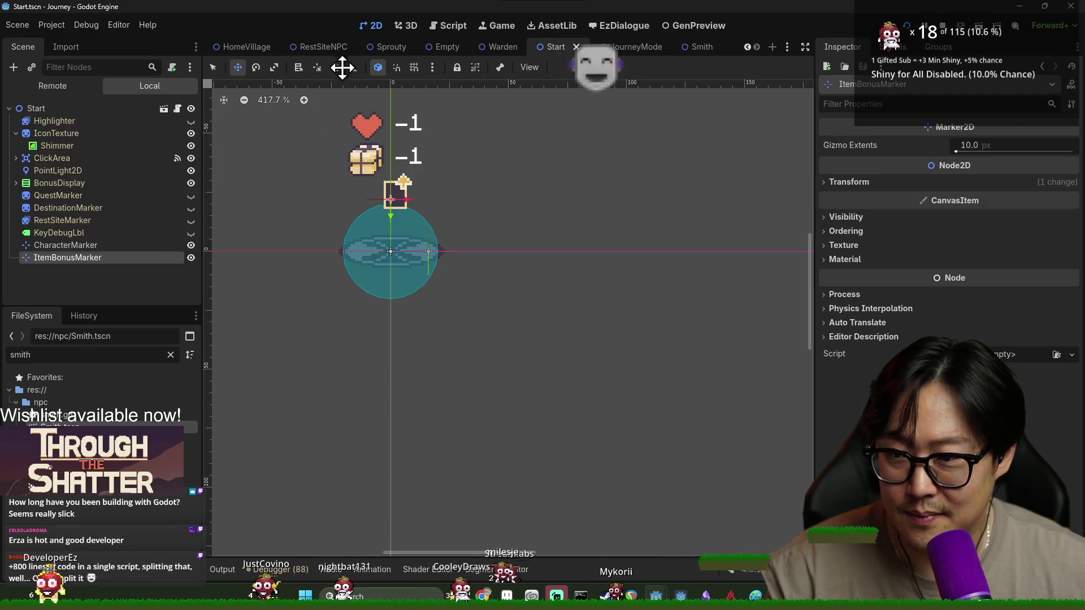
pyautogui.click(49, 247)
pyautogui.moveTo(448, 281)
pyautogui.mouseDown()
pyautogui.moveTo(436, 268)
pyautogui.moveTo(441, 242)
pyautogui.moveTo(479, 242)
pyautogui.mouseUp()
pyautogui.hotkey('ctrl', 's')
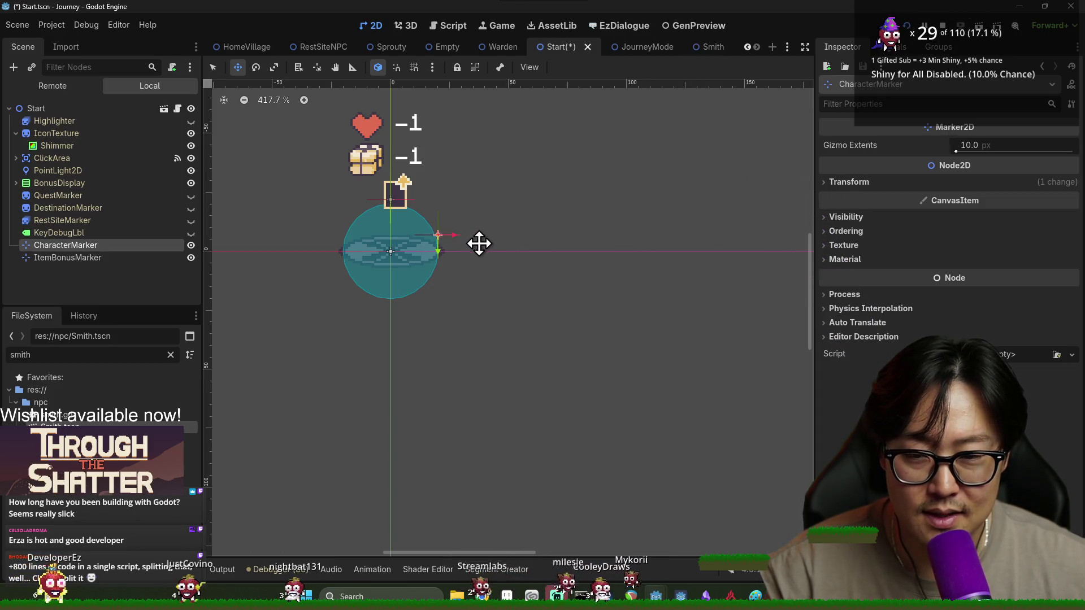
pyautogui.hotkey('ctrl', 's')
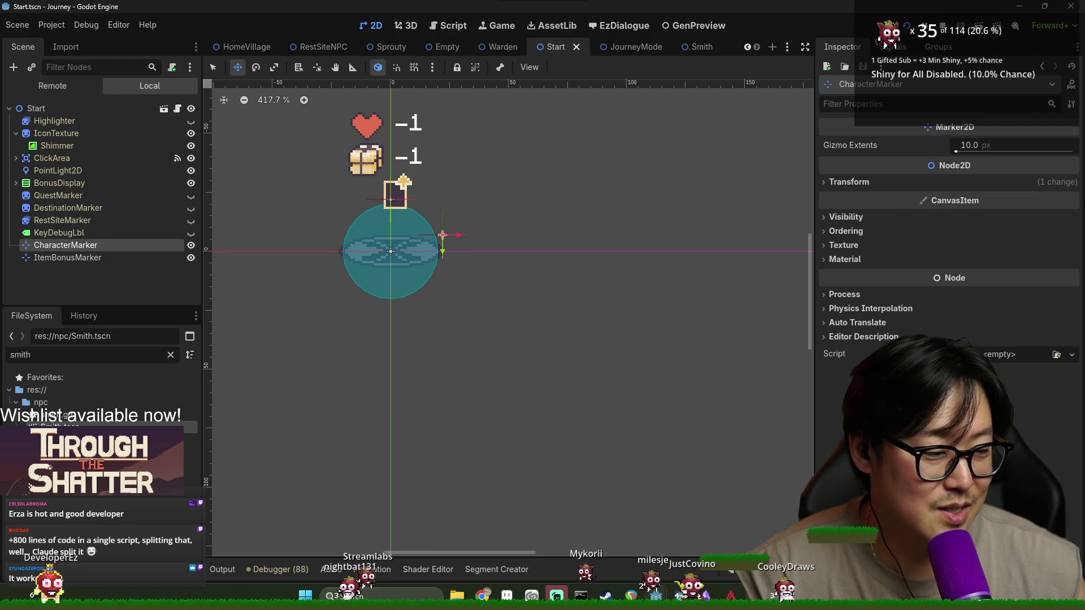
pyautogui.click(179, 111)
pyautogui.click(577, 47)
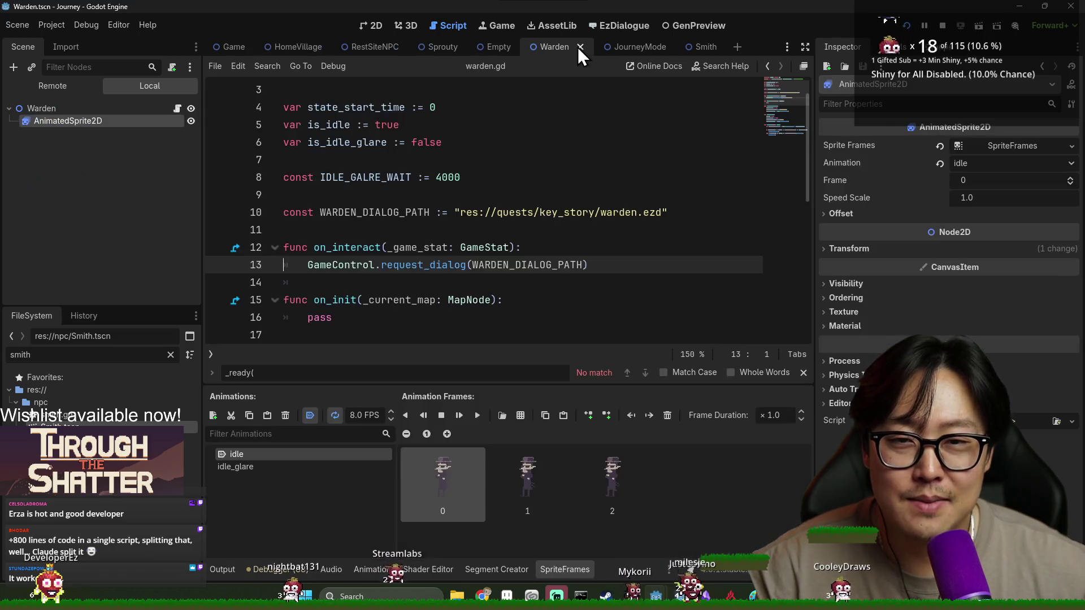
# Step: Close the Warden, Empty and Sprouty scene tabs and switch to JourneyMode
pyautogui.click(579, 47)
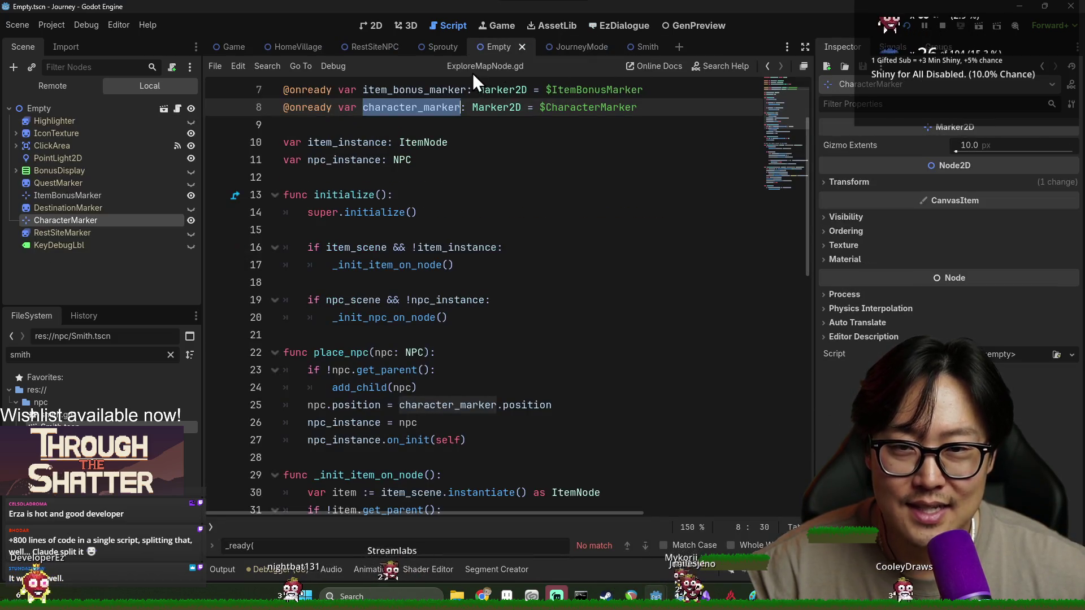
pyautogui.click(522, 47)
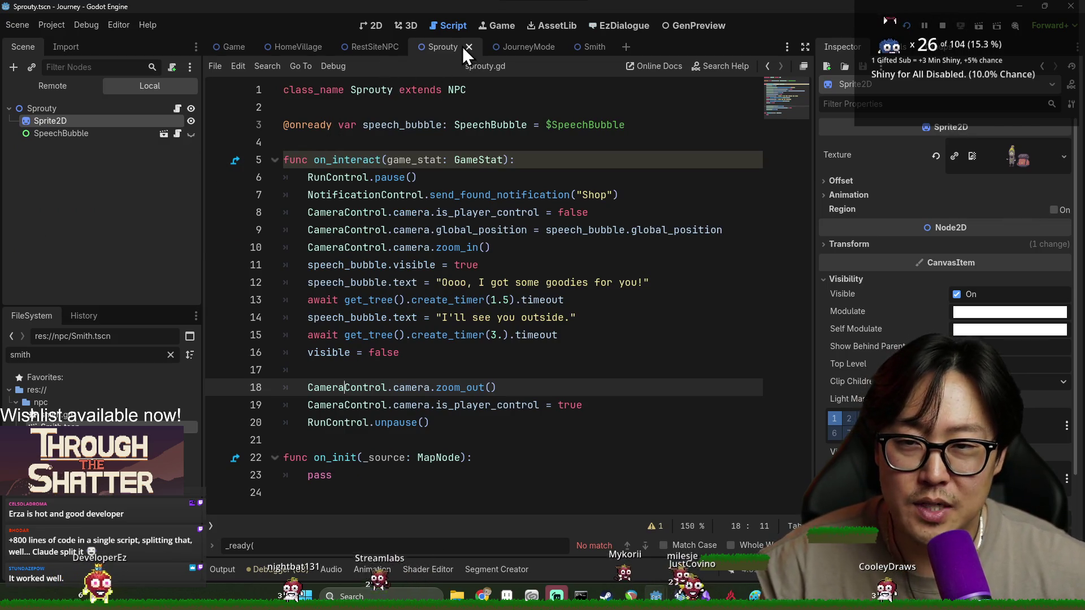
pyautogui.click(469, 47)
pyautogui.click(452, 46)
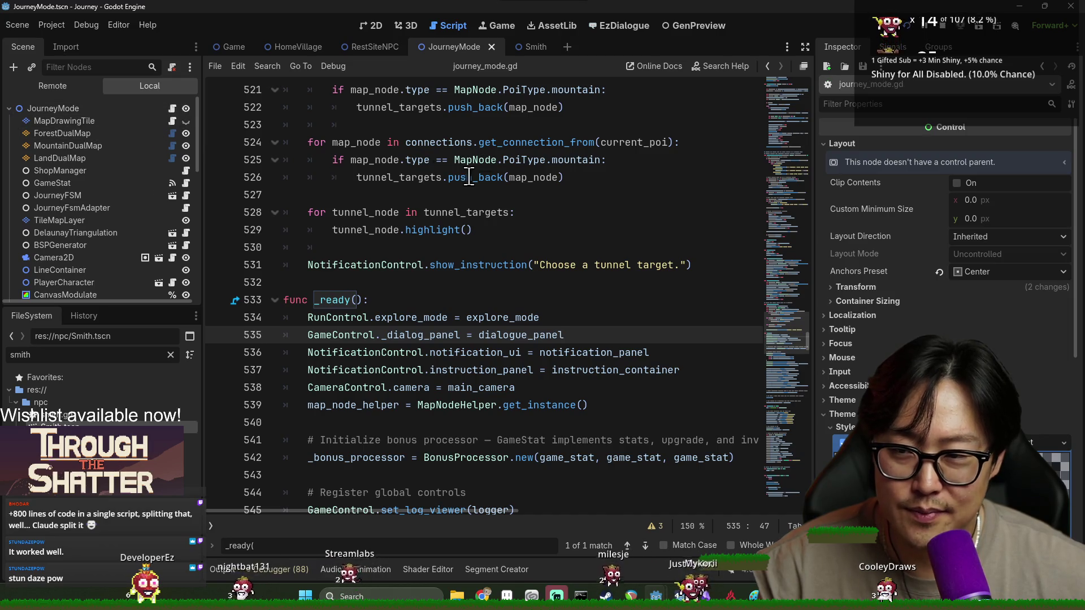
# Step: Browse journey_mode.gd's handlers like _on_dialog_closed, _on_poi_pressed and _on_travel_tick via the methods list
pyautogui.scroll(20, 469, 177)
pyautogui.scroll(20, 488, 219)
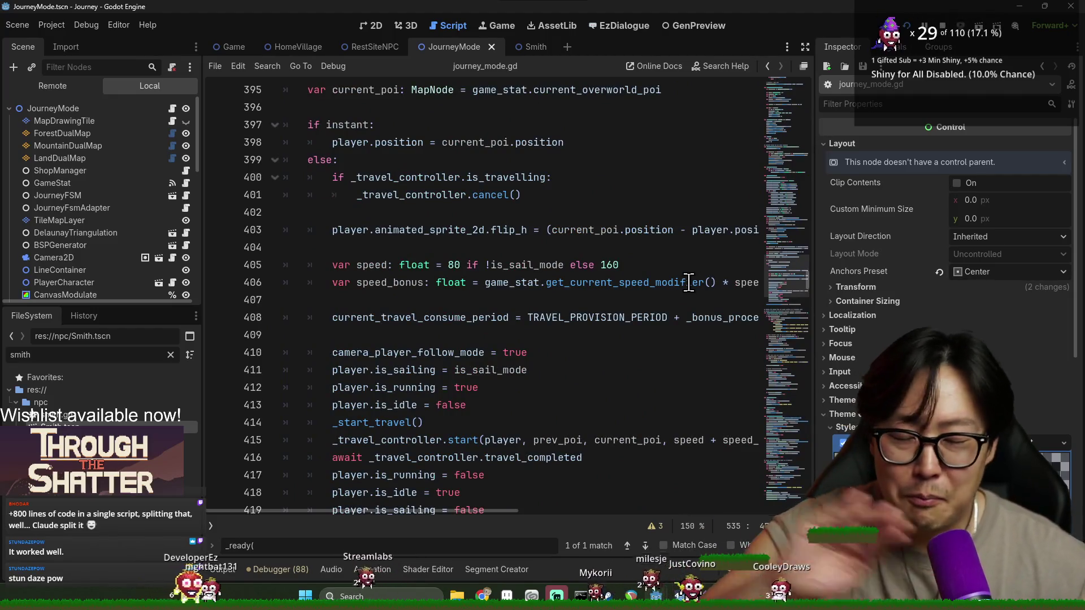
pyautogui.scroll(12, 689, 282)
pyautogui.scroll(10, 630, 311)
pyautogui.scroll(15, 626, 307)
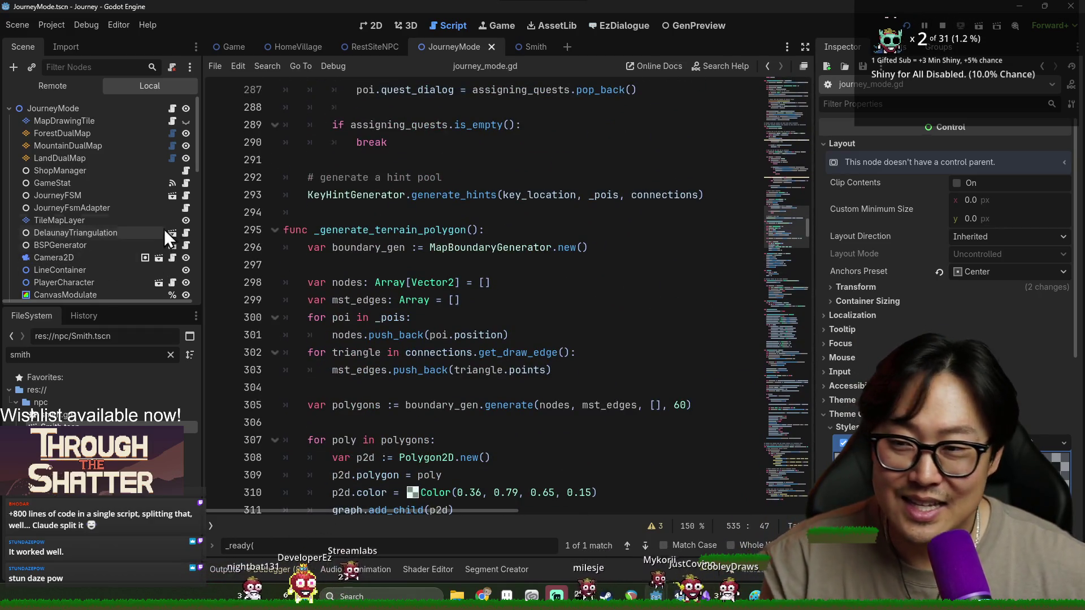
pyautogui.click(210, 526)
pyautogui.scroll(-5, 297, 406)
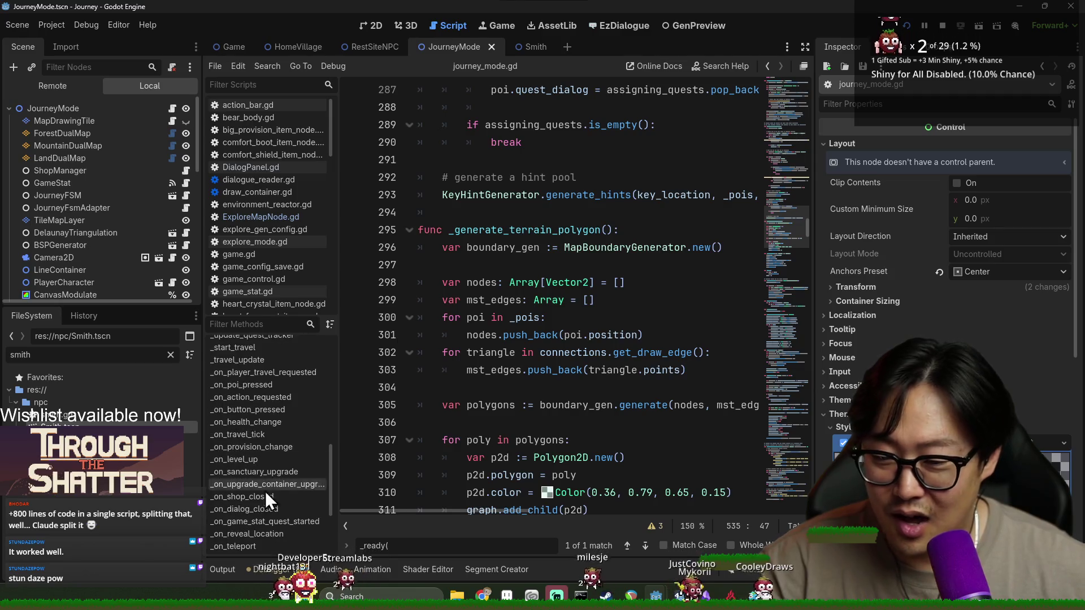
pyautogui.click(266, 486)
pyautogui.click(261, 509)
pyautogui.click(253, 385)
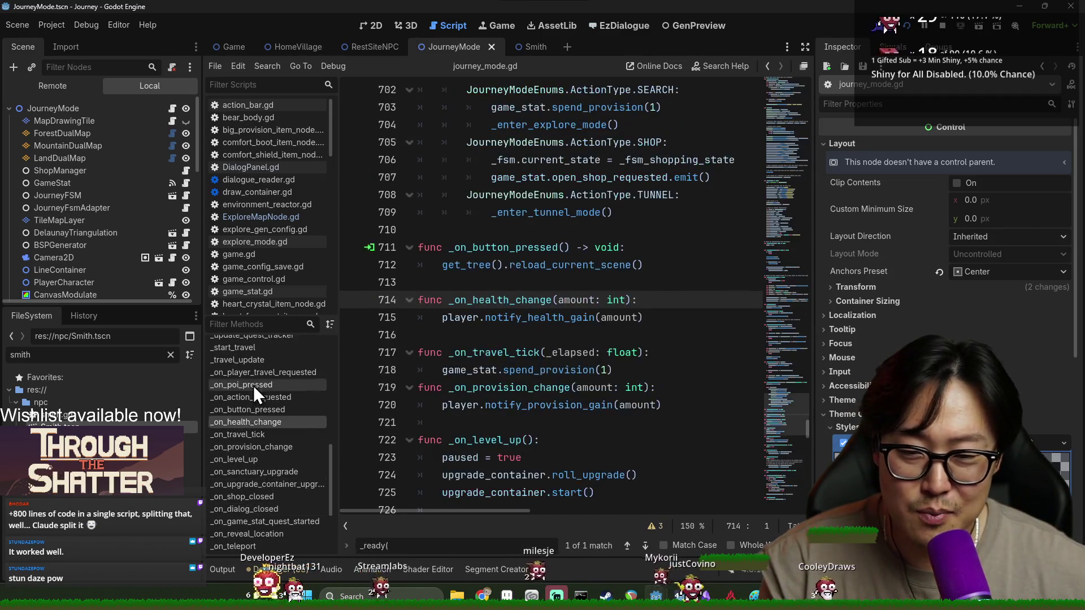
pyautogui.click(248, 347)
pyautogui.click(256, 372)
pyautogui.click(262, 397)
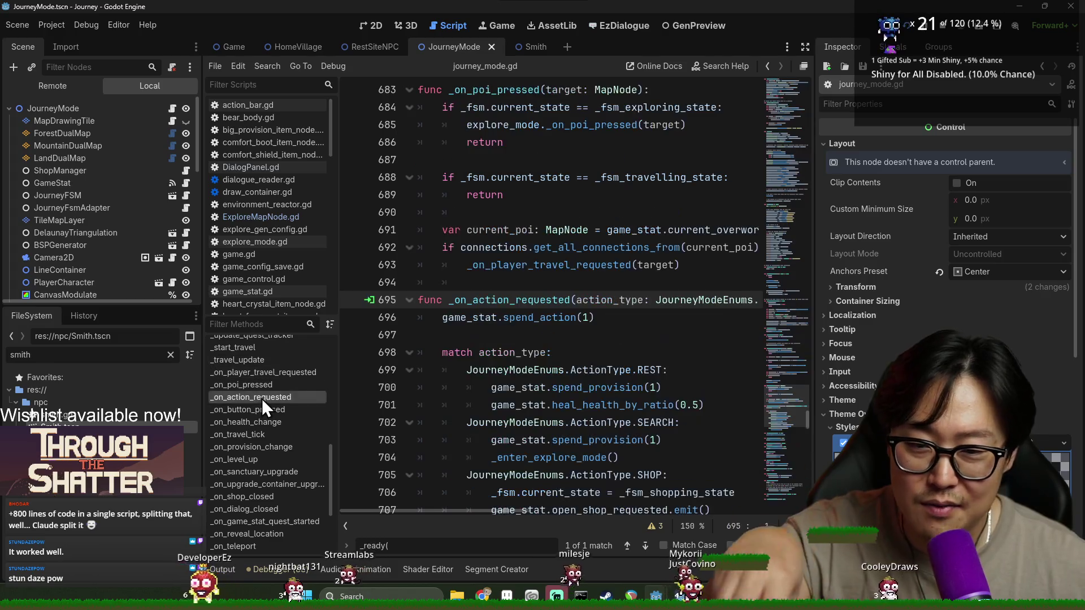
pyautogui.click(254, 435)
pyautogui.scroll(-5, 182, 151)
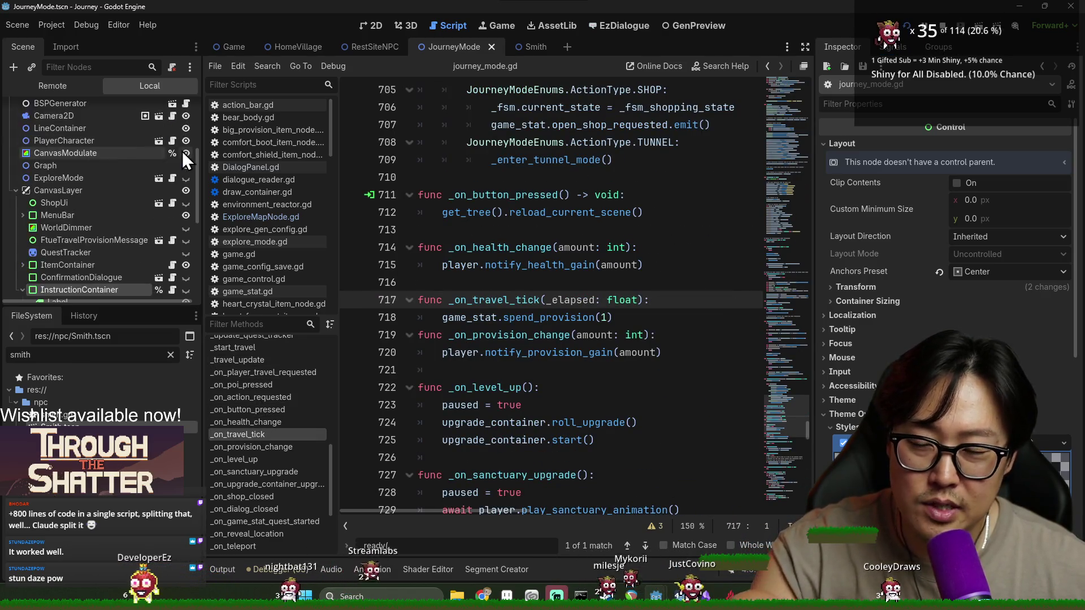
pyautogui.scroll(5, 184, 153)
# Step: Look through the map_drawing_tile.gd script
pyautogui.click(178, 123)
pyautogui.scroll(-1, 538, 319)
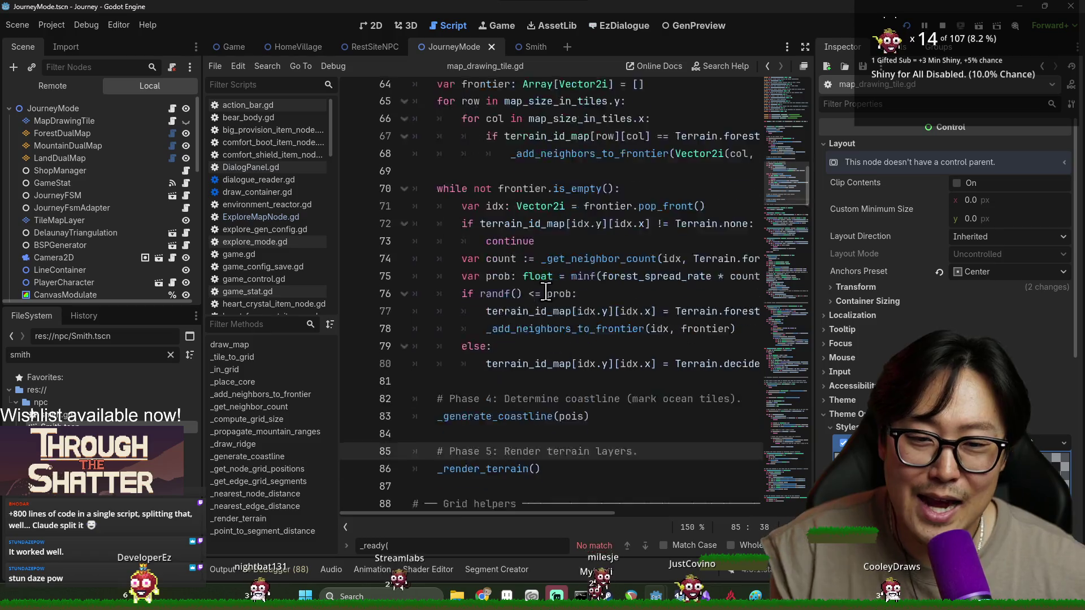
pyautogui.scroll(1, 538, 319)
pyautogui.scroll(-5, 537, 319)
pyautogui.scroll(-4, 537, 319)
pyautogui.scroll(20, 538, 319)
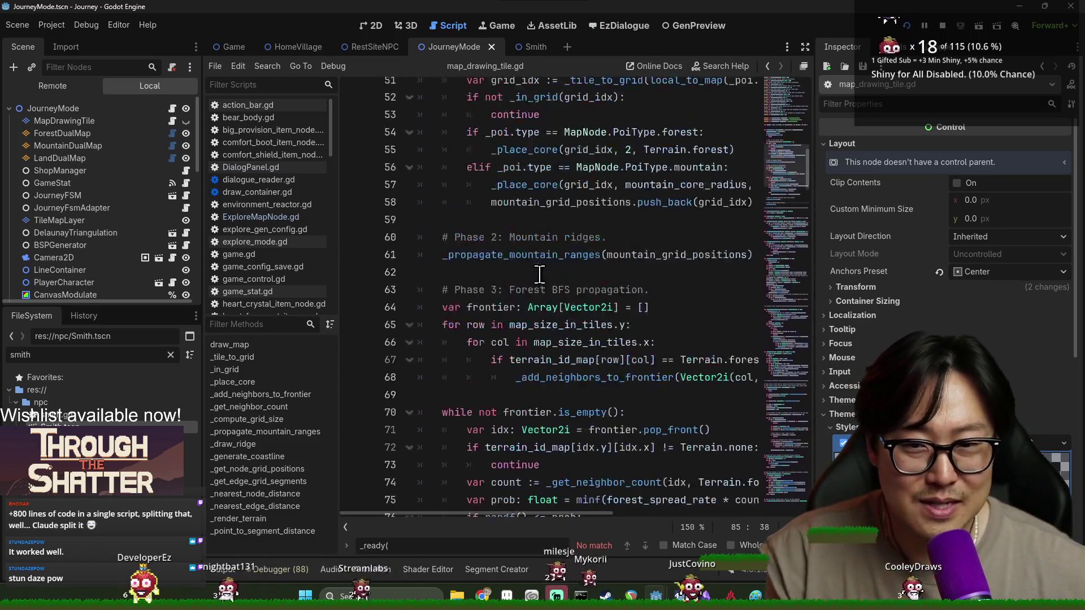
pyautogui.scroll(-7, 586, 291)
pyautogui.scroll(-10, 586, 291)
pyautogui.scroll(-3, 107, 205)
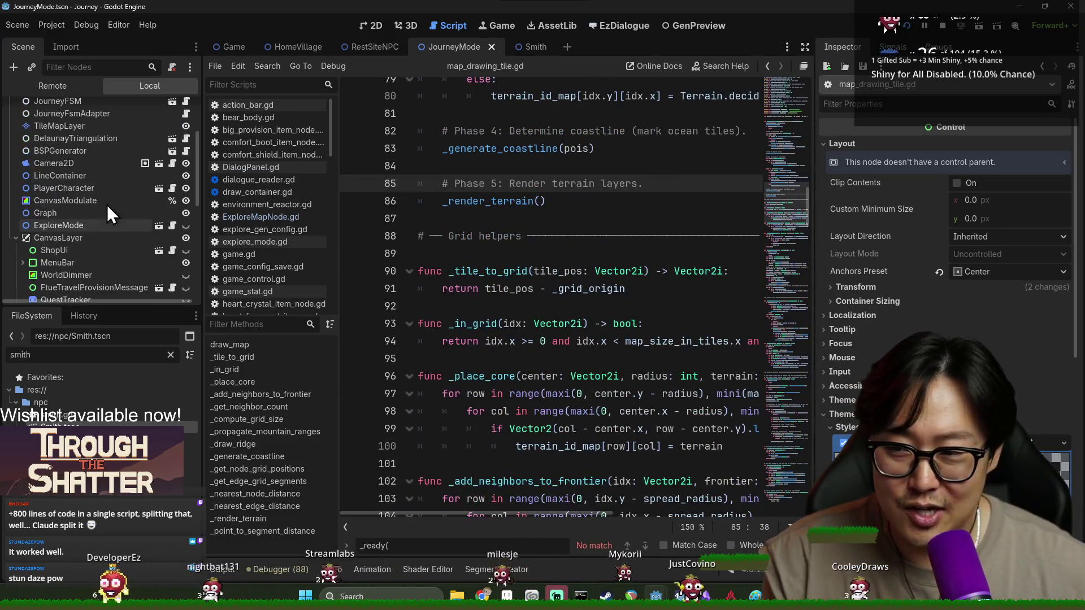
pyautogui.scroll(-1, 77, 269)
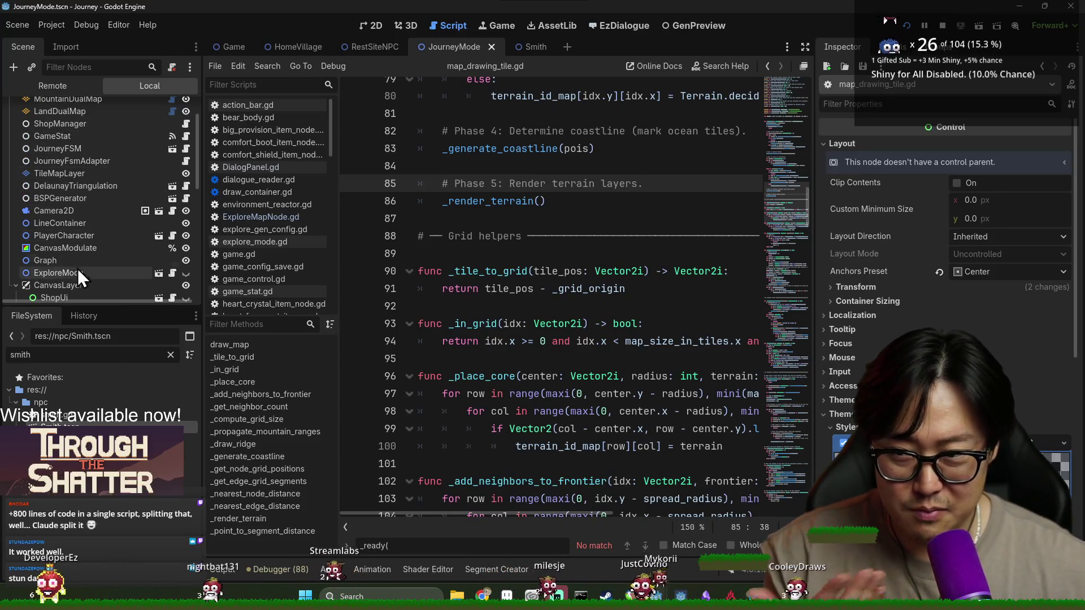
pyautogui.scroll(-5, 536, 320)
pyautogui.scroll(-6, 535, 320)
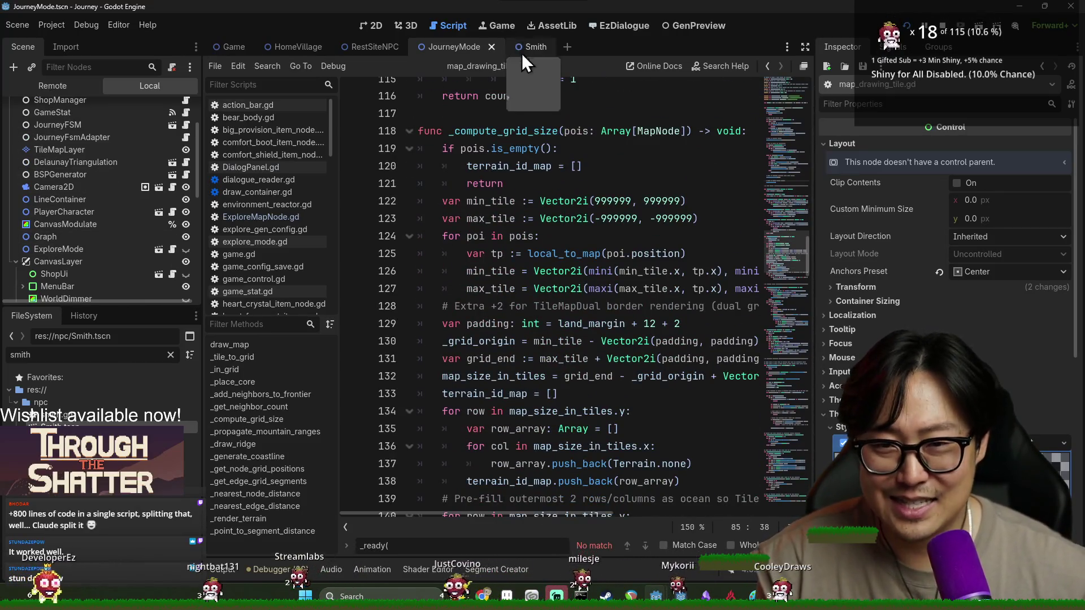
pyautogui.scroll(3, 162, 154)
# Step: Return to journey_mode.gd, save it, and switch to the GenPreview workspace
pyautogui.click(172, 108)
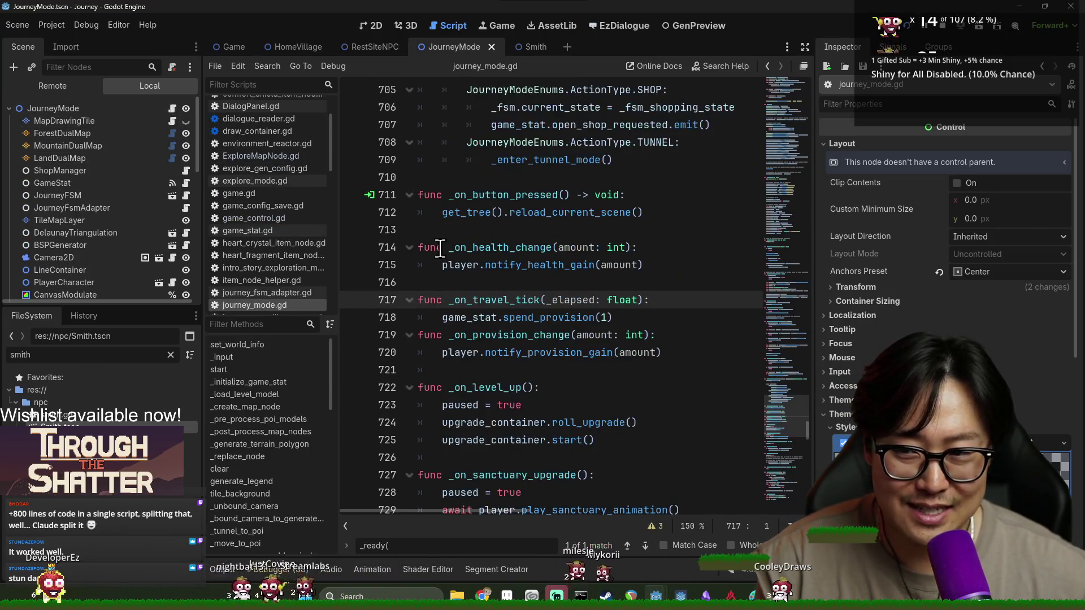
pyautogui.scroll(-3, 273, 446)
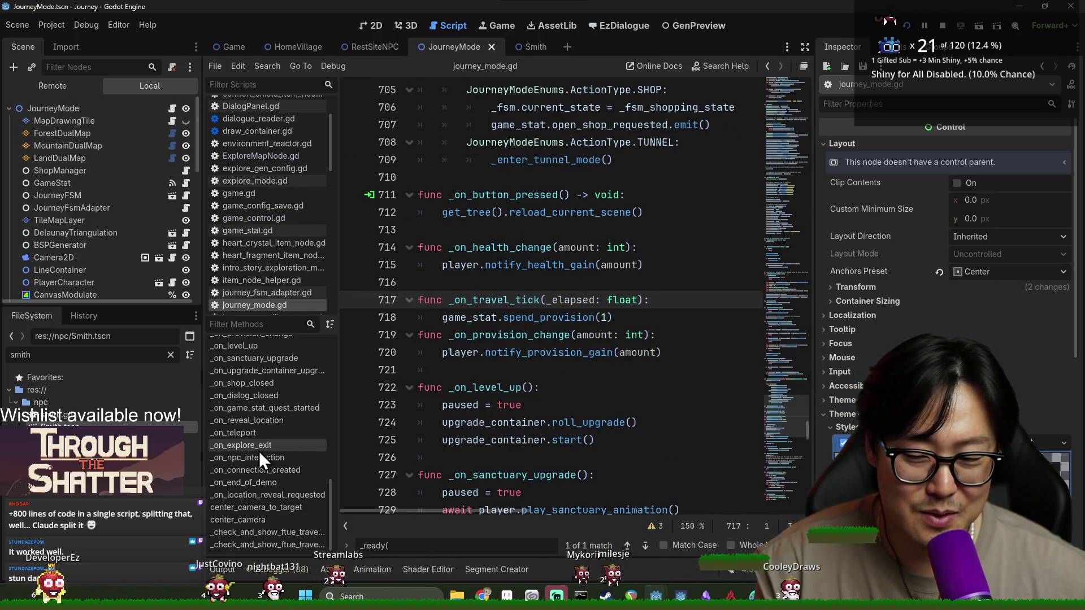
pyautogui.scroll(-3, 385, 474)
pyautogui.hscroll(2, 684, 525)
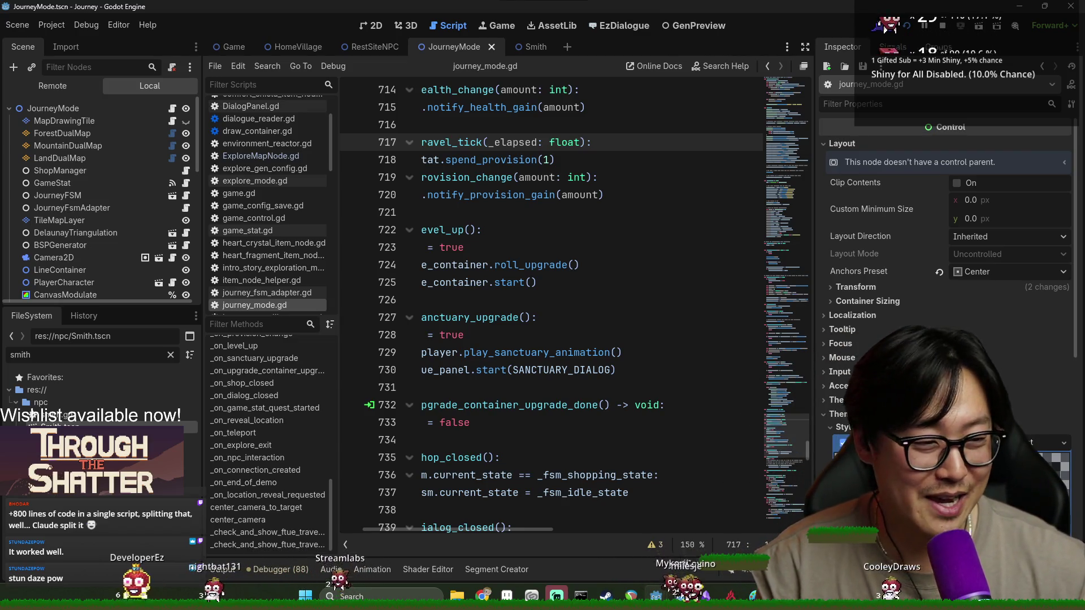
pyautogui.click(622, 388)
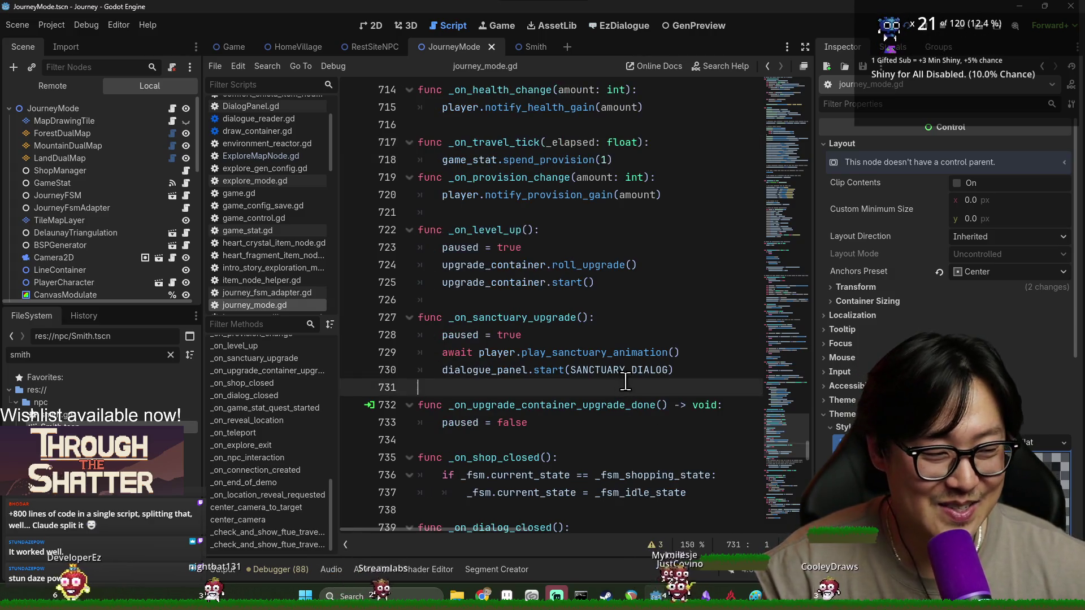
pyautogui.click(486, 283)
pyautogui.hotkey('ctrl', 's')
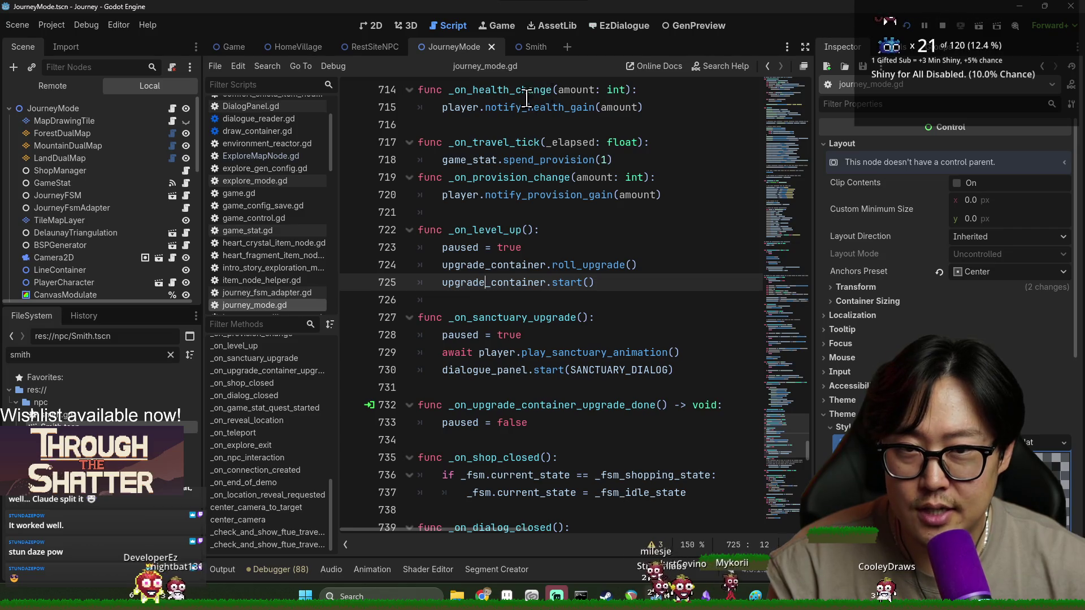
pyautogui.scroll(10, 498, 211)
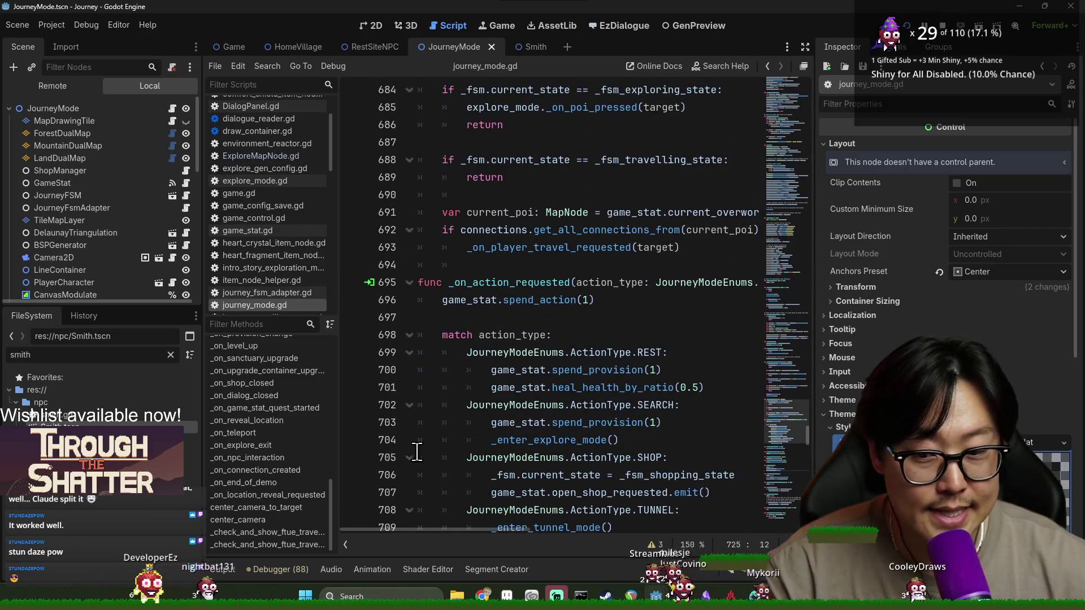
pyautogui.click(676, 28)
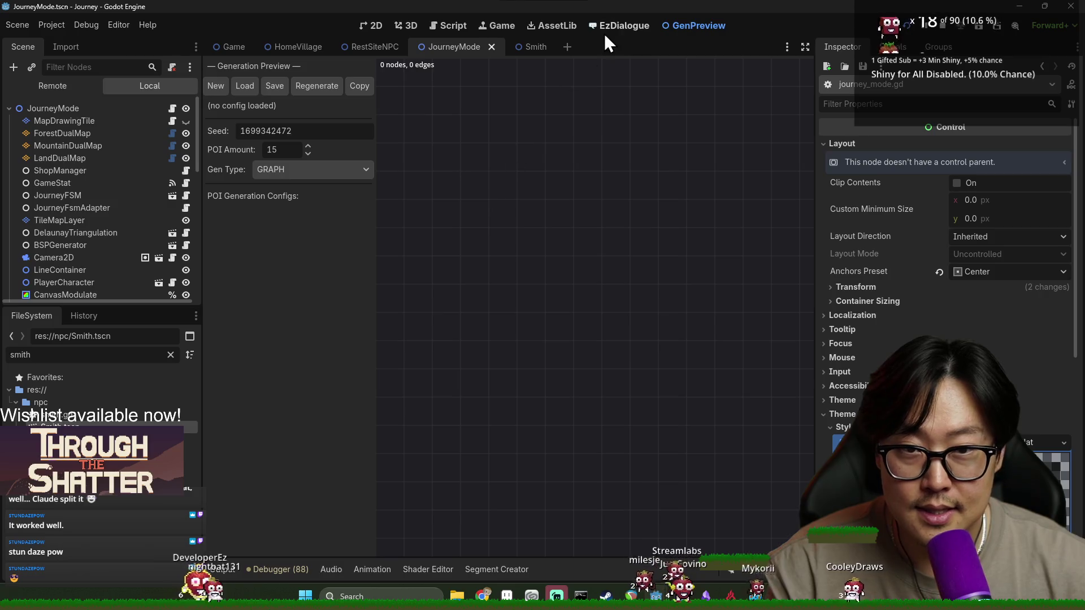
# Step: Open quests/key_story/warden.ezd in the EzDialogue workspace
pyautogui.click(608, 28)
pyautogui.click(309, 67)
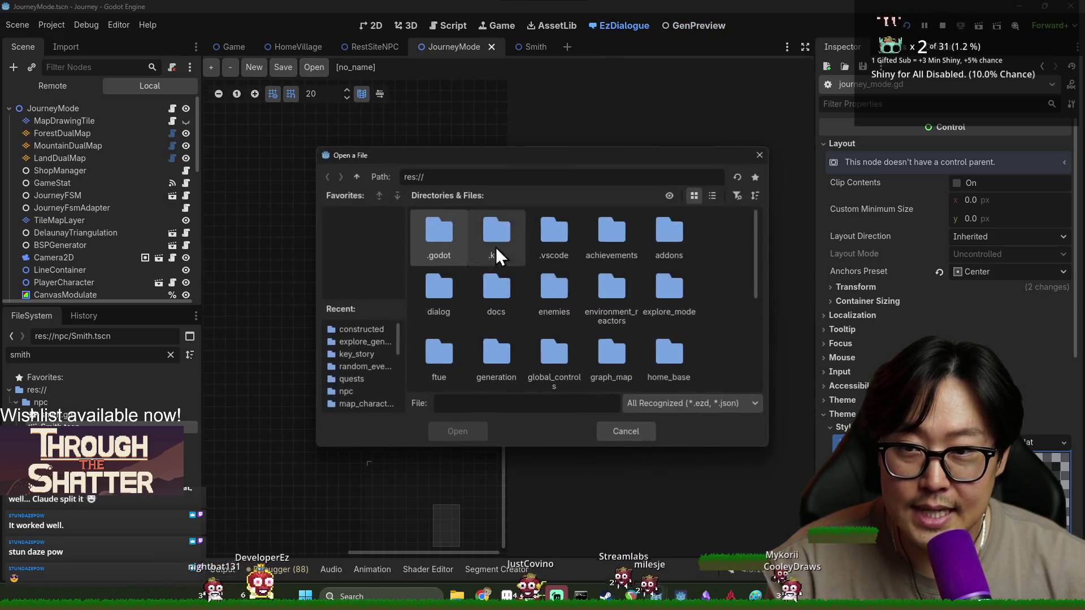
pyautogui.scroll(-4, 565, 305)
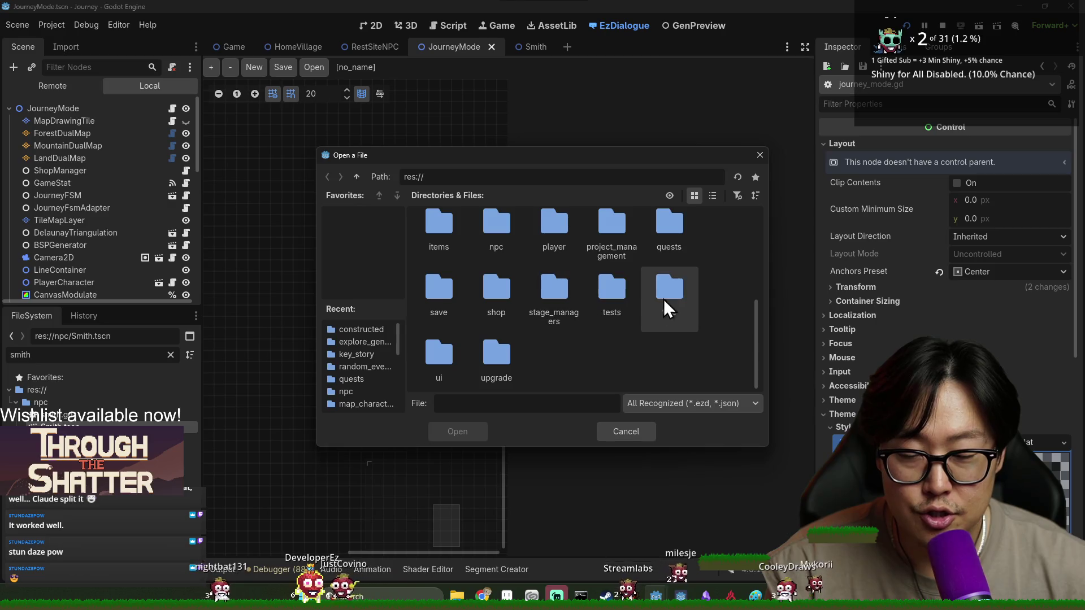
pyautogui.doubleClick(654, 243)
pyautogui.click(653, 243)
pyautogui.doubleClick(440, 243)
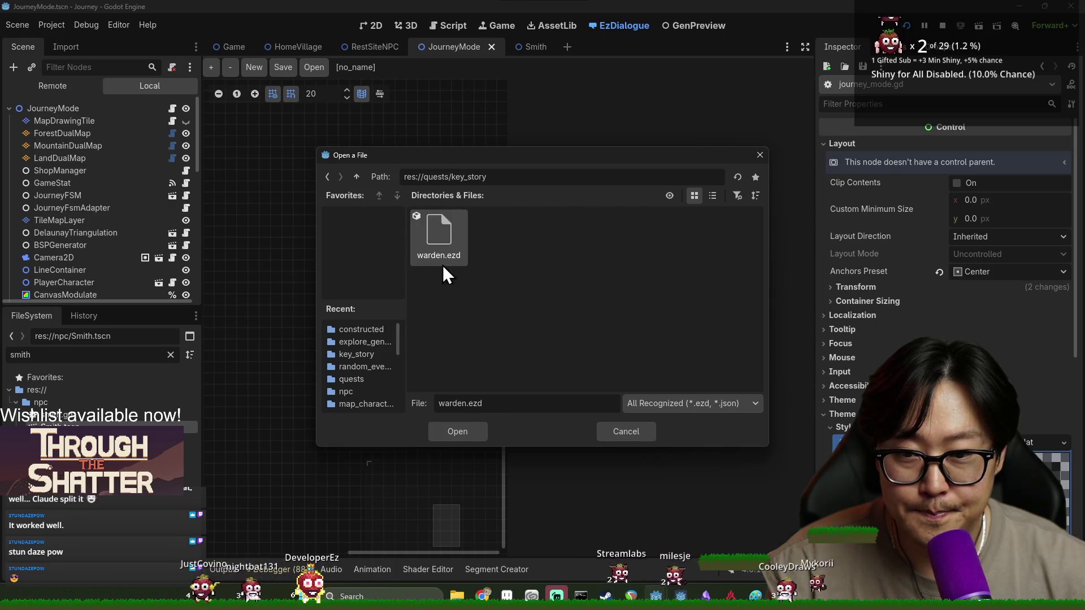
pyautogui.doubleClick(446, 248)
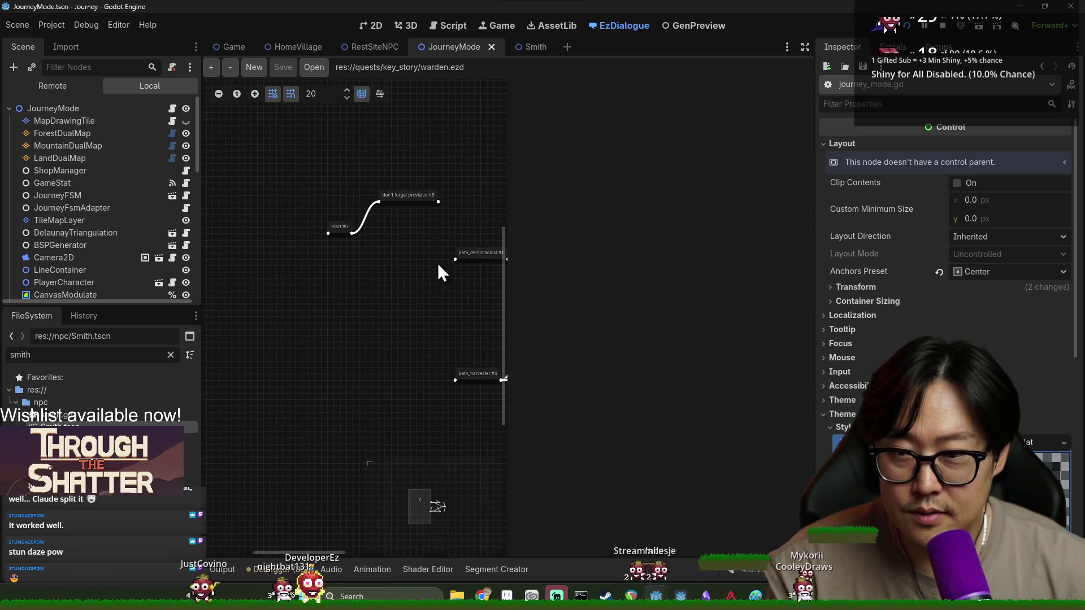
# Step: Review the start node and the 'don't forget provision' node's gain_provision signal, then return to journey_mode.gd
pyautogui.click(337, 229)
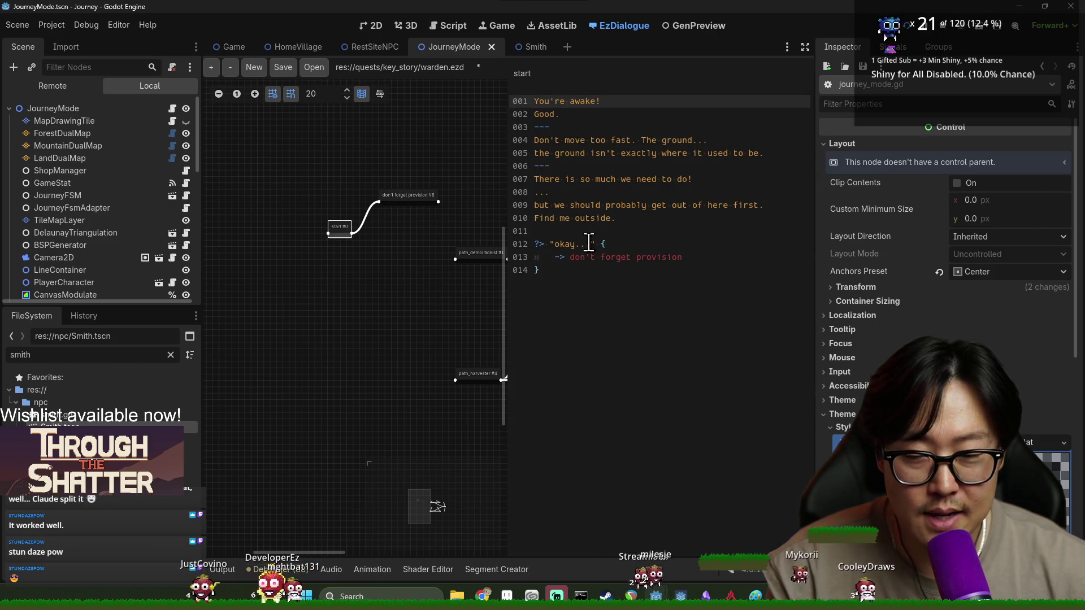
pyautogui.moveTo(547, 261); pyautogui.dragTo(654, 285)
pyautogui.click(537, 271)
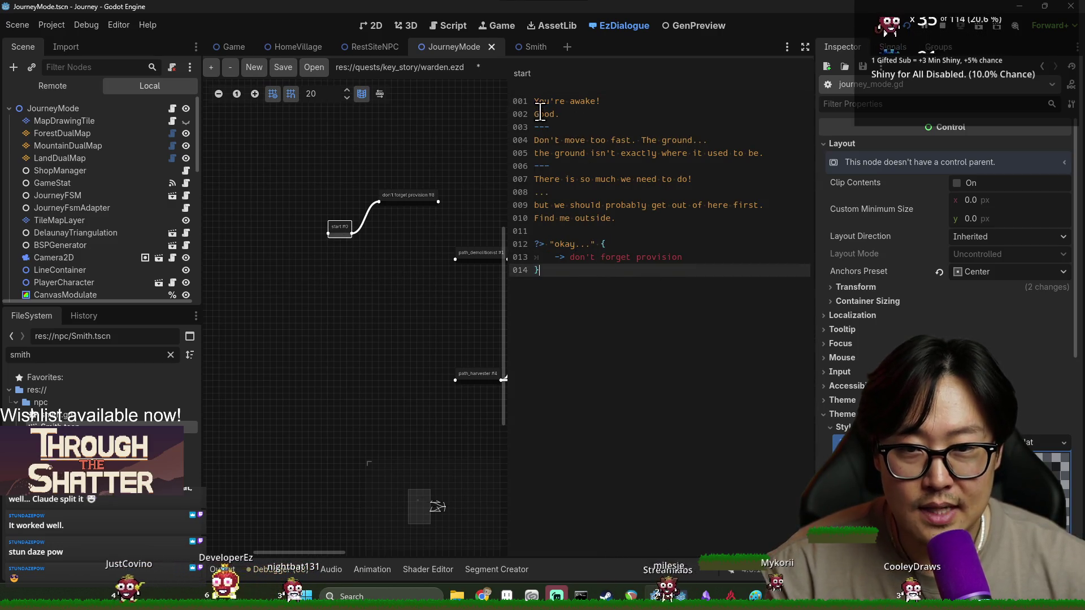
pyautogui.click(562, 140)
pyautogui.moveTo(545, 179); pyautogui.dragTo(556, 179)
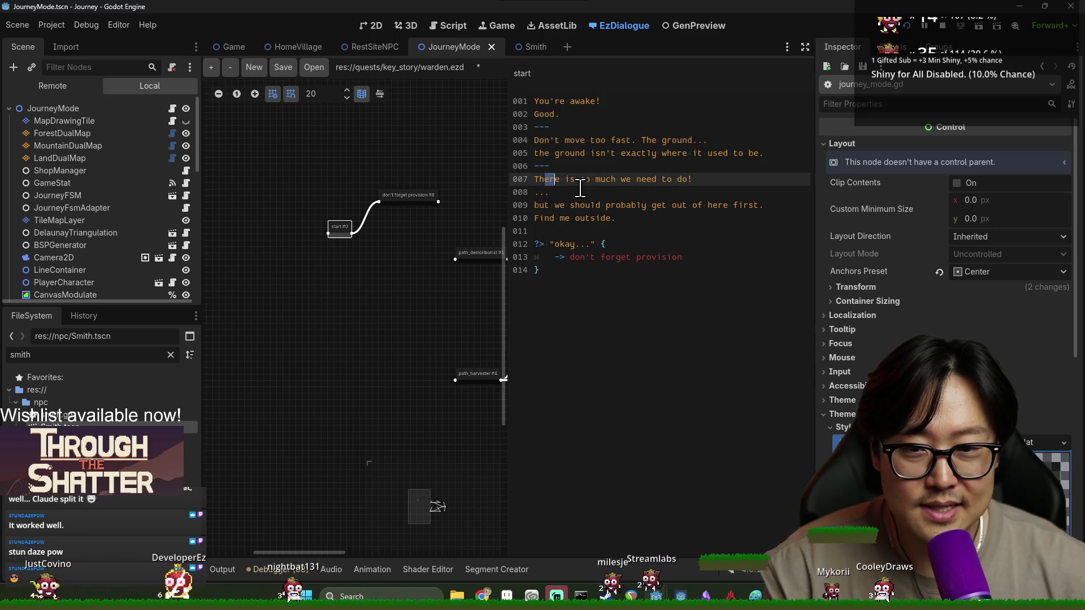
pyautogui.click(624, 247)
pyautogui.click(629, 257)
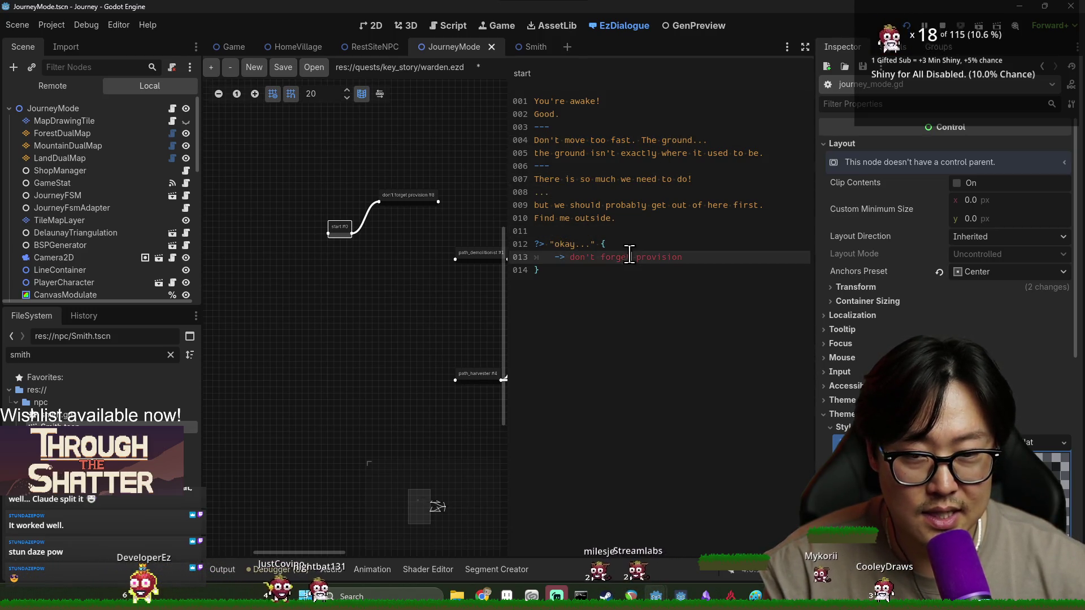
pyautogui.click(398, 198)
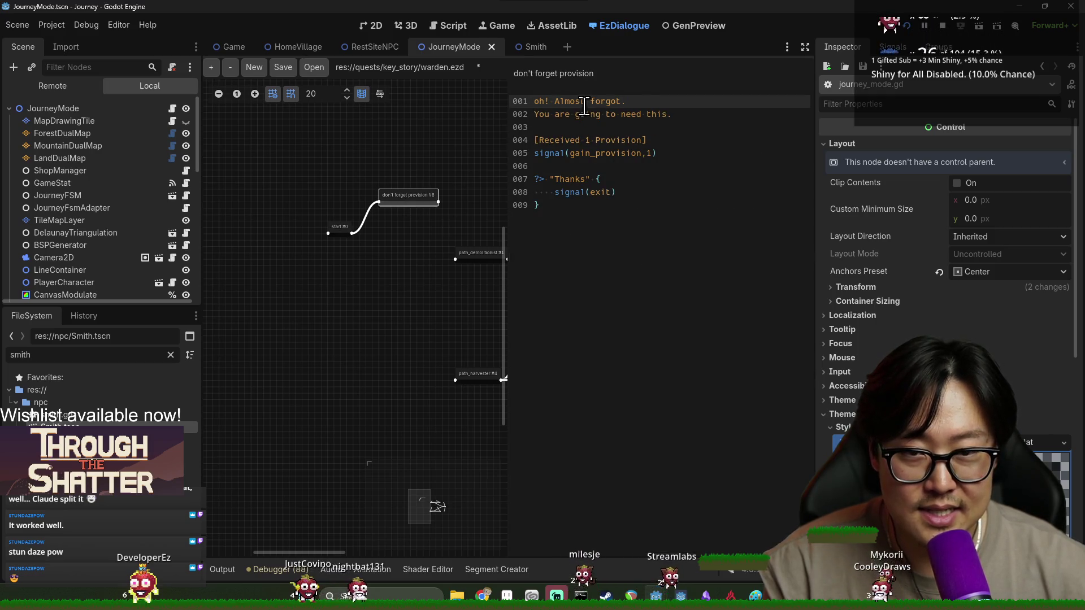
pyautogui.moveTo(551, 153); pyautogui.dragTo(662, 151)
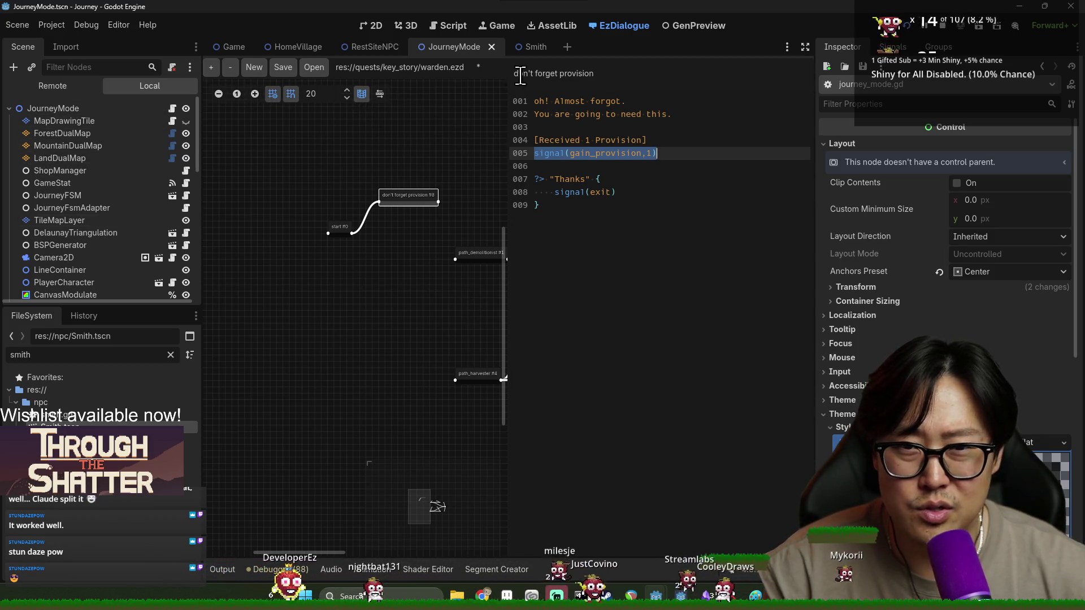
pyautogui.click(172, 108)
pyautogui.click(369, 212)
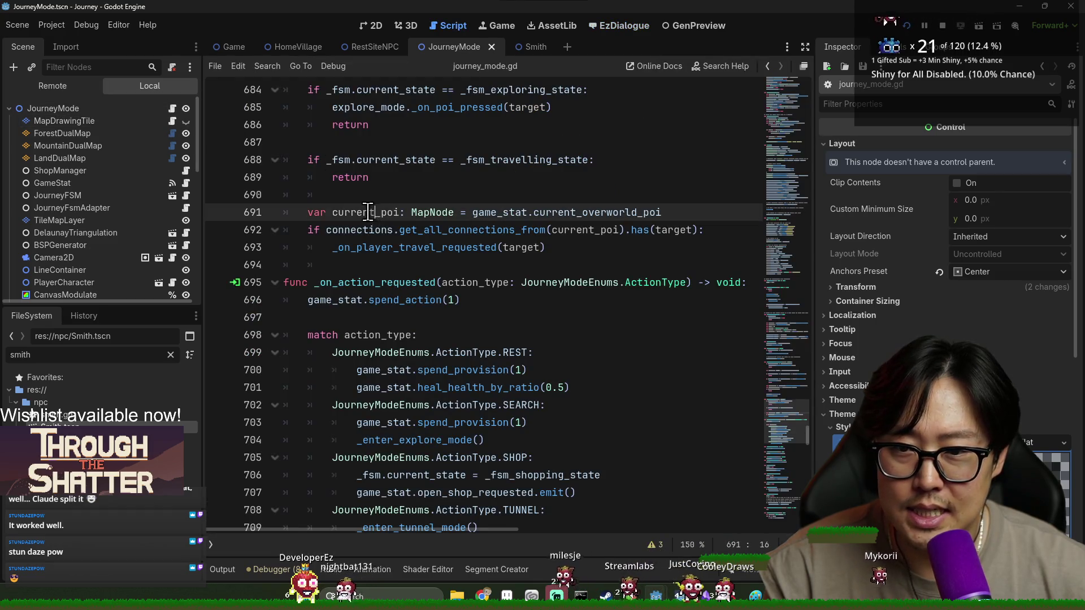
# Step: Search journey_mode.gd for 'init_pl' and jump to the _initialize_game_stat definition
pyautogui.scroll(2, 398, 277)
pyautogui.hotkey('ctrl', 'f')
pyautogui.write('player')
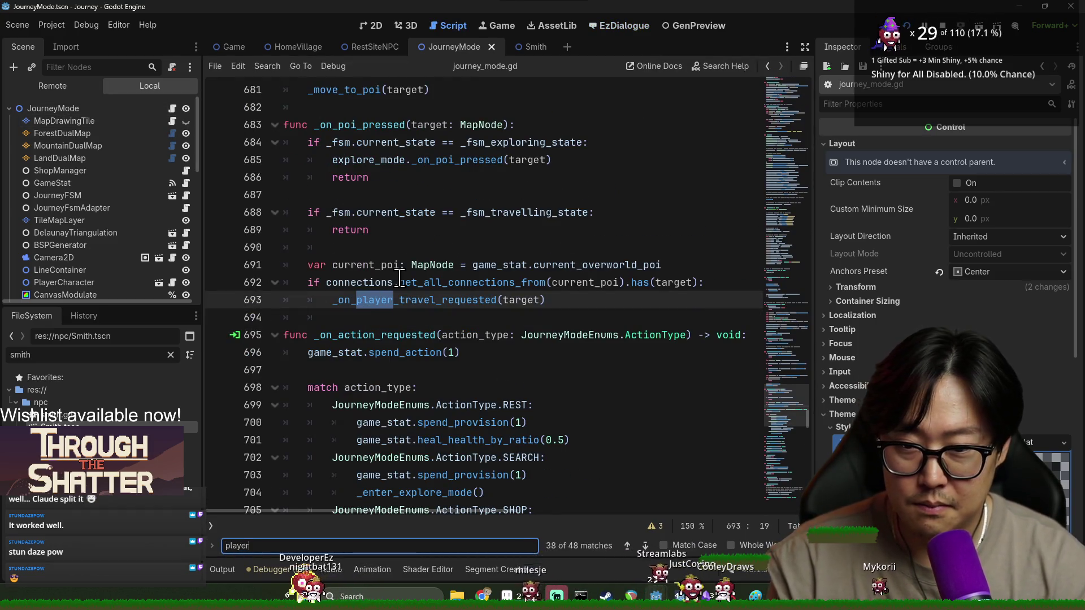
pyautogui.hotkey('ctrl', 'a')
pyautogui.write('init_pl')
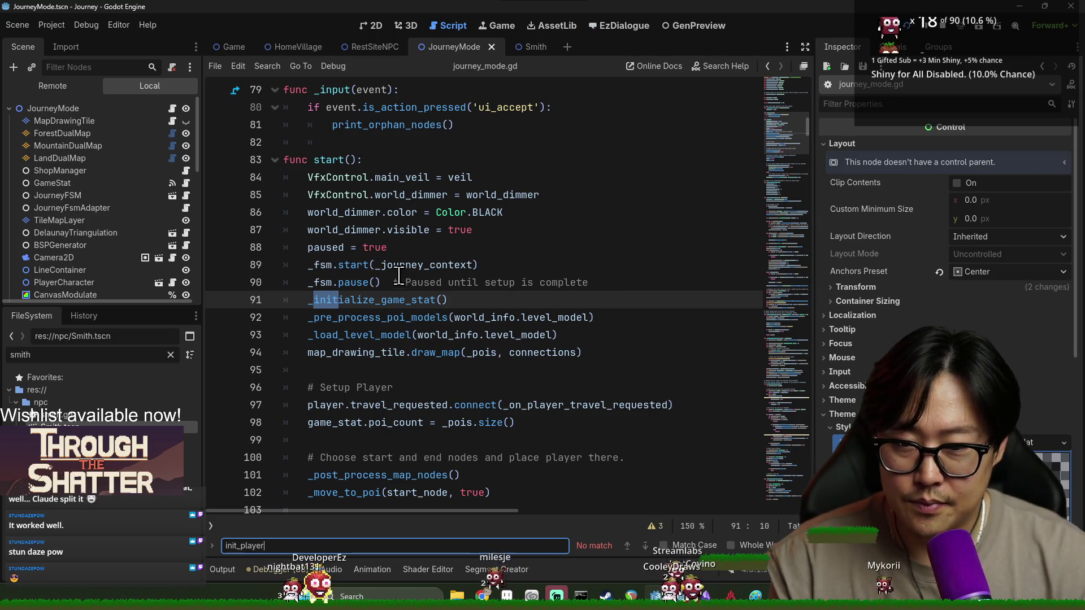
pyautogui.keyDown('ctrl'); pyautogui.click(399, 305); pyautogui.keyUp('ctrl')
# Step: Set the starting max_provision to 5 and health to 3, and save the script
pyautogui.scroll(-2, 426, 328)
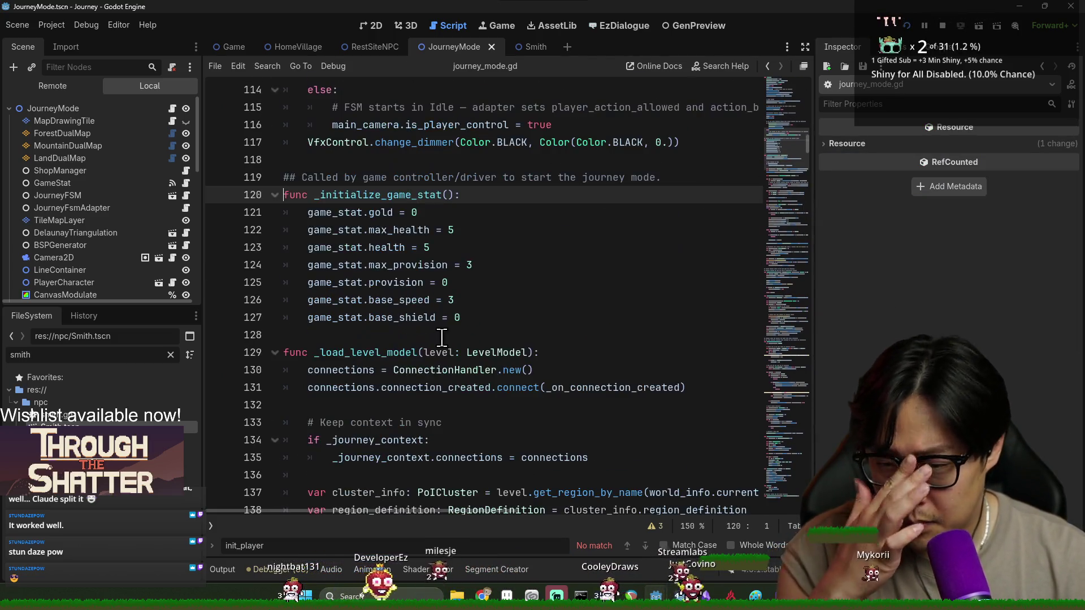
pyautogui.click(478, 266)
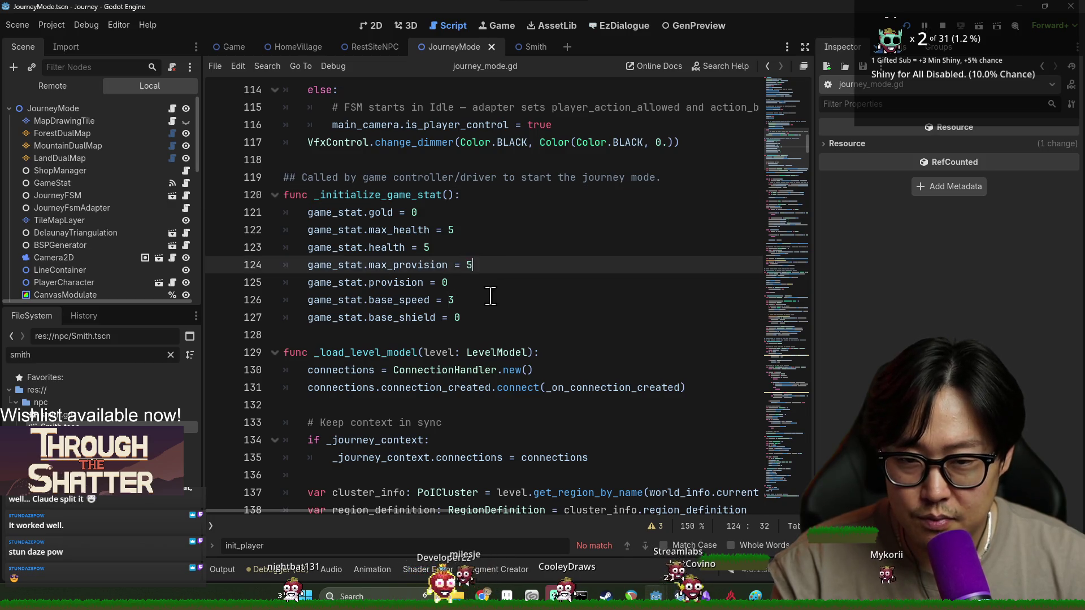
pyautogui.click(426, 283)
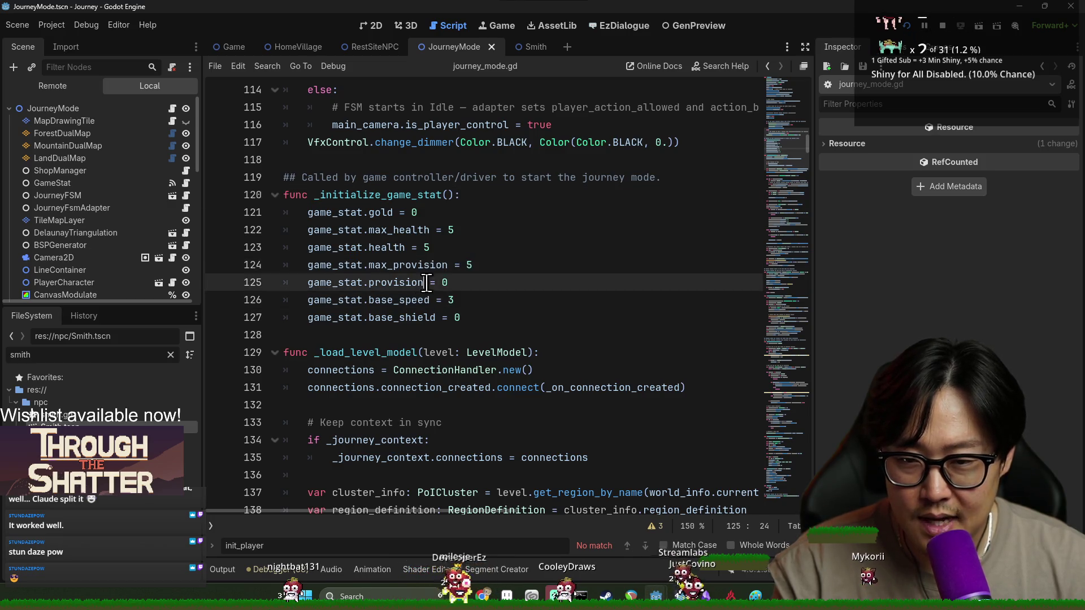
pyautogui.click(450, 230)
pyautogui.click(457, 265)
pyautogui.click(450, 230)
pyautogui.click(436, 248)
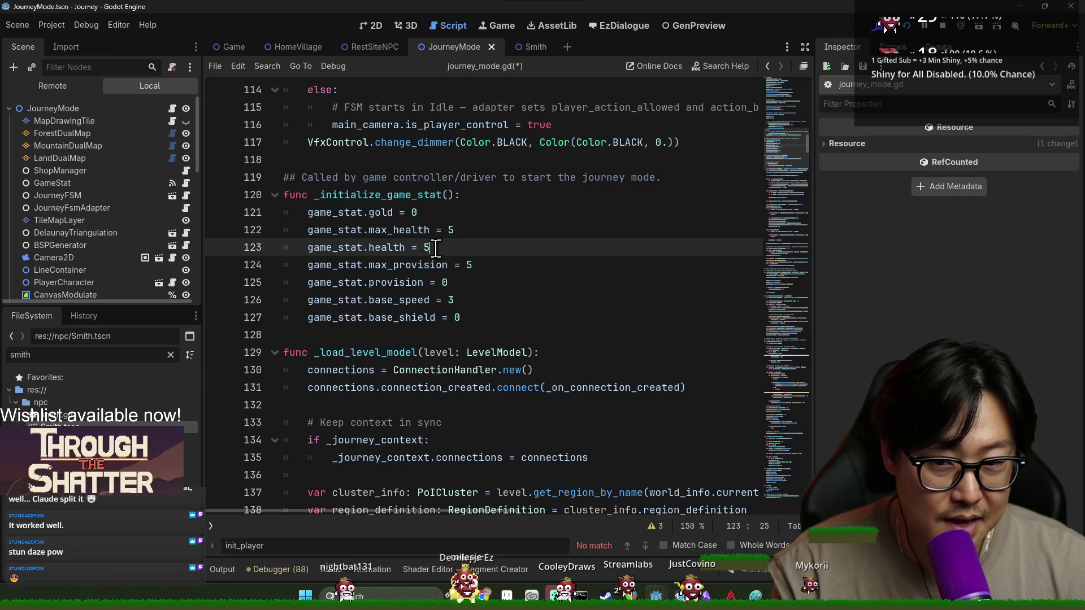
pyautogui.write('3')
pyautogui.hotkey('ctrl', 's')
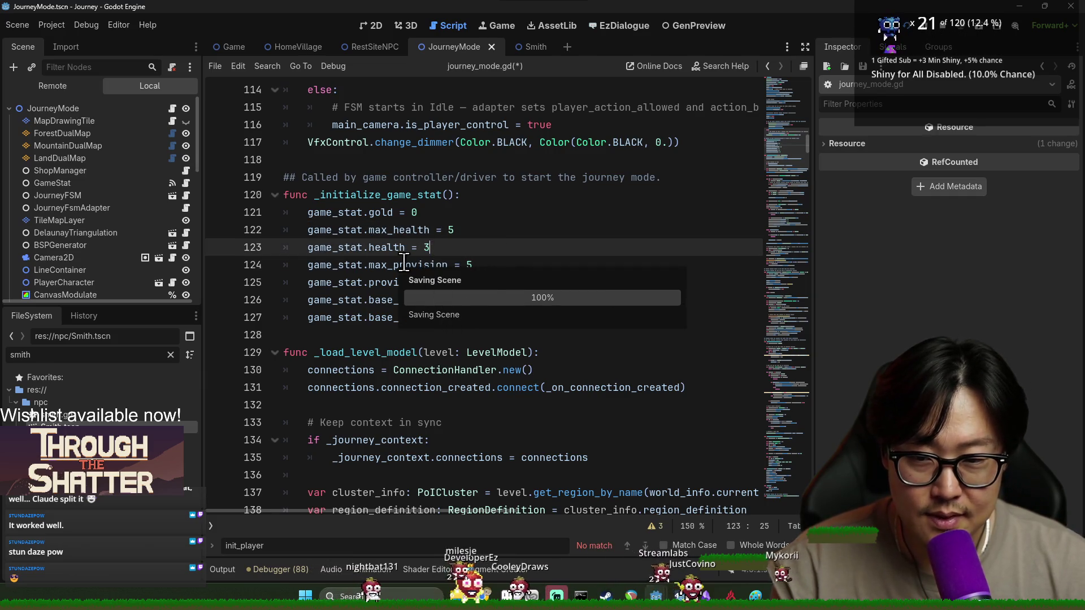
pyautogui.click(412, 230)
pyautogui.click(466, 247)
pyautogui.hotkey('ctrl', 's')
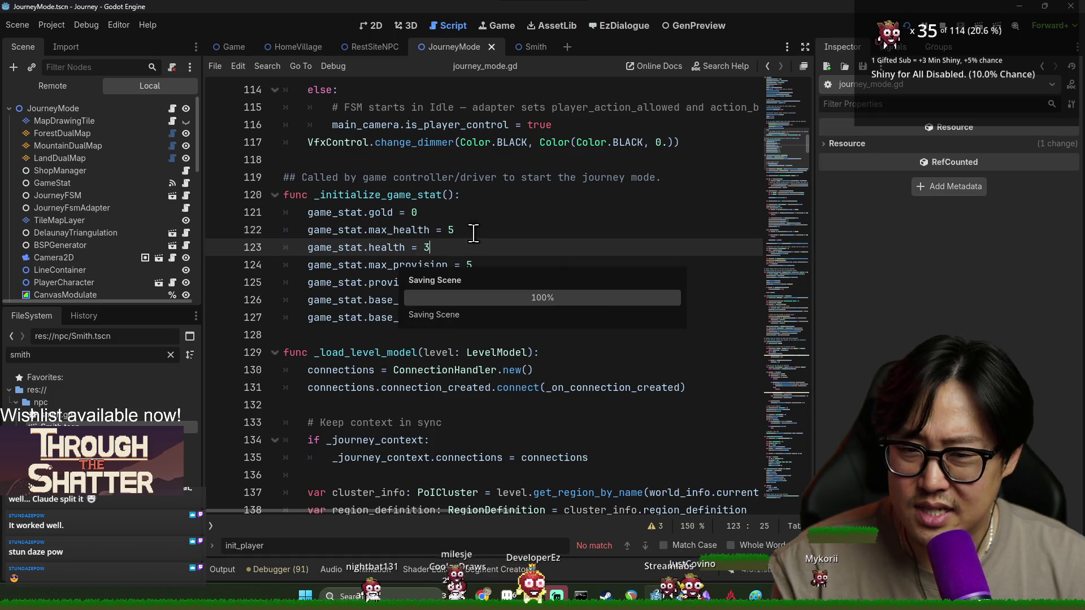
# Step: Close the JourneyMode and RestSiteNPC scene tabs
pyautogui.click(562, 212)
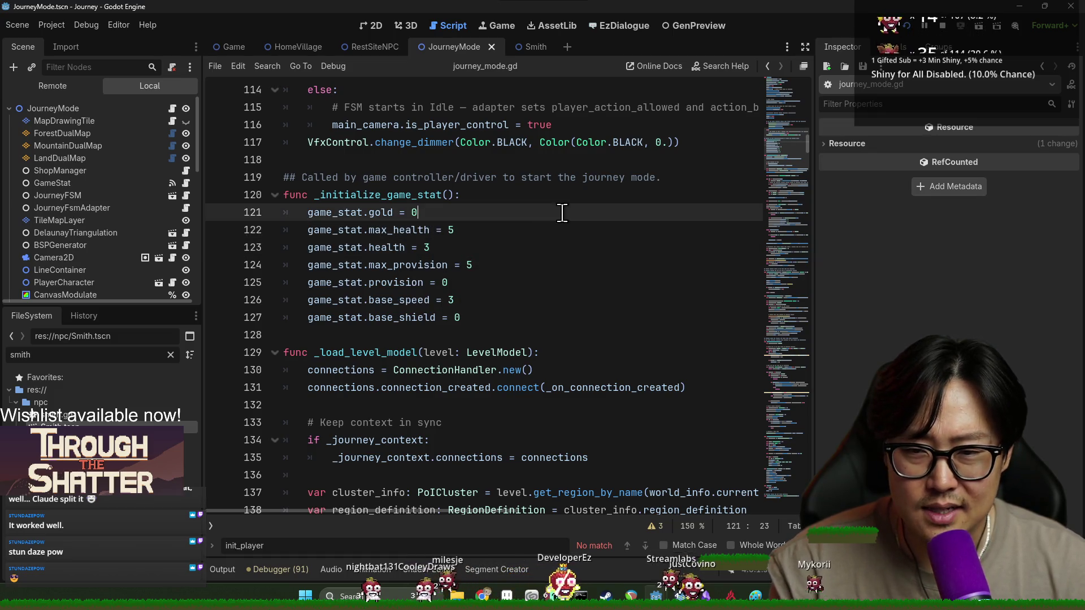
pyautogui.click(493, 47)
pyautogui.click(409, 47)
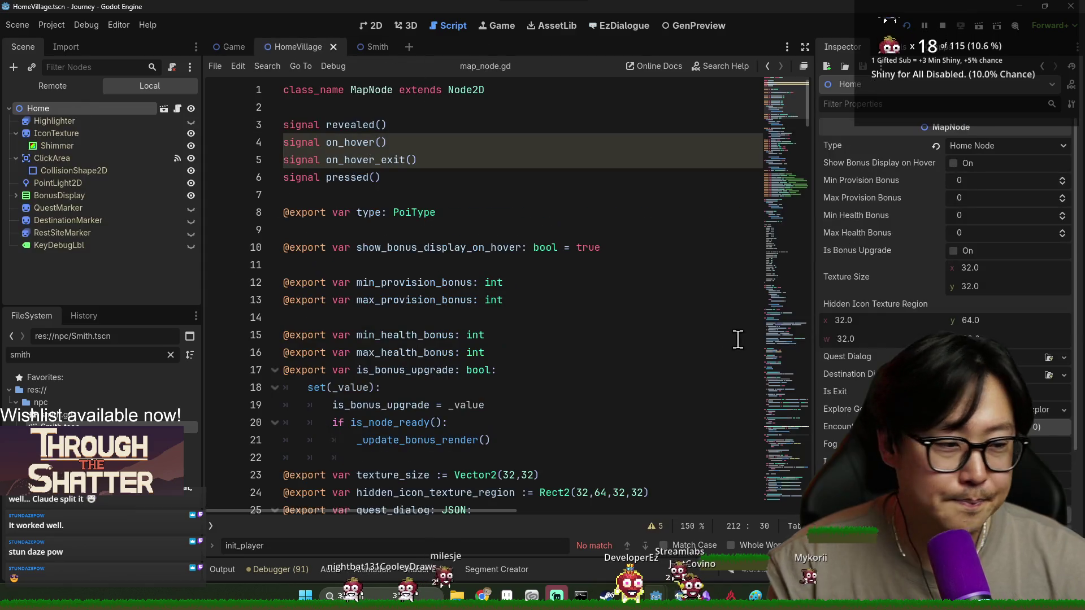
# Step: Close the Paint sketch without saving, then save the open Godot scene
pyautogui.hotkey('alt', 'Tab')
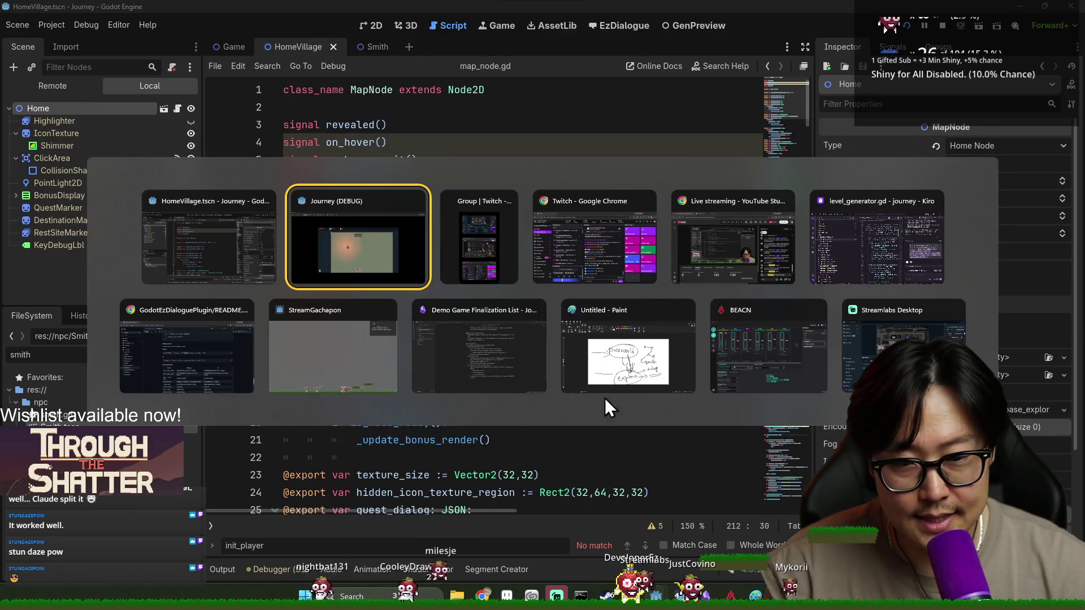
pyautogui.click(573, 319)
pyautogui.click(1071, 7)
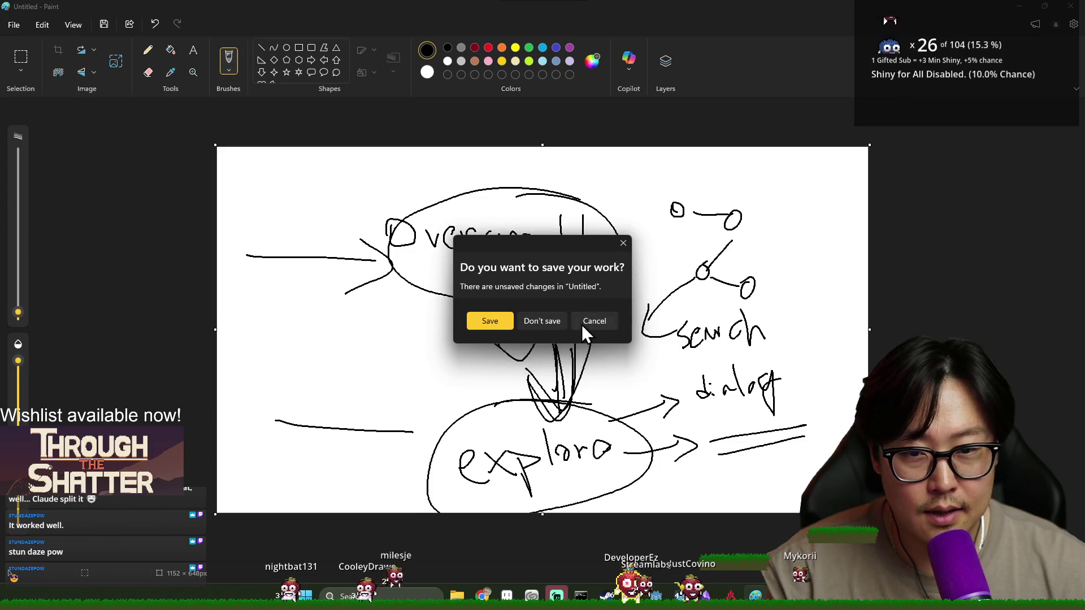
pyautogui.click(543, 319)
pyautogui.click(529, 248)
pyautogui.hotkey('ctrl', 's')
# Step: Close the Demo Game Finalization List notes and the running Journey debug game
pyautogui.hotkey('alt', 'Tab')
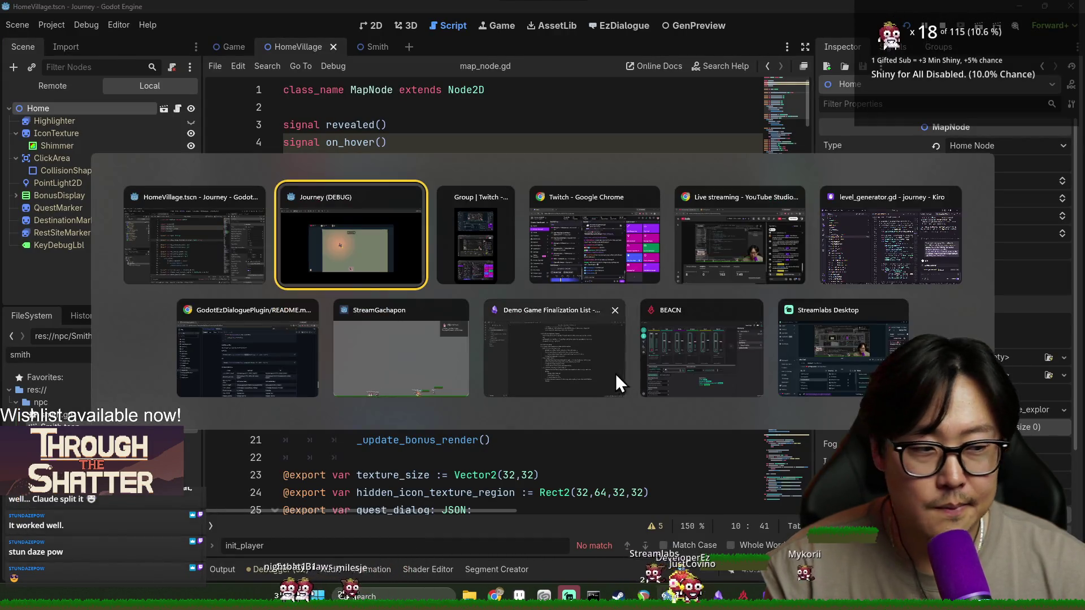
pyautogui.click(610, 370)
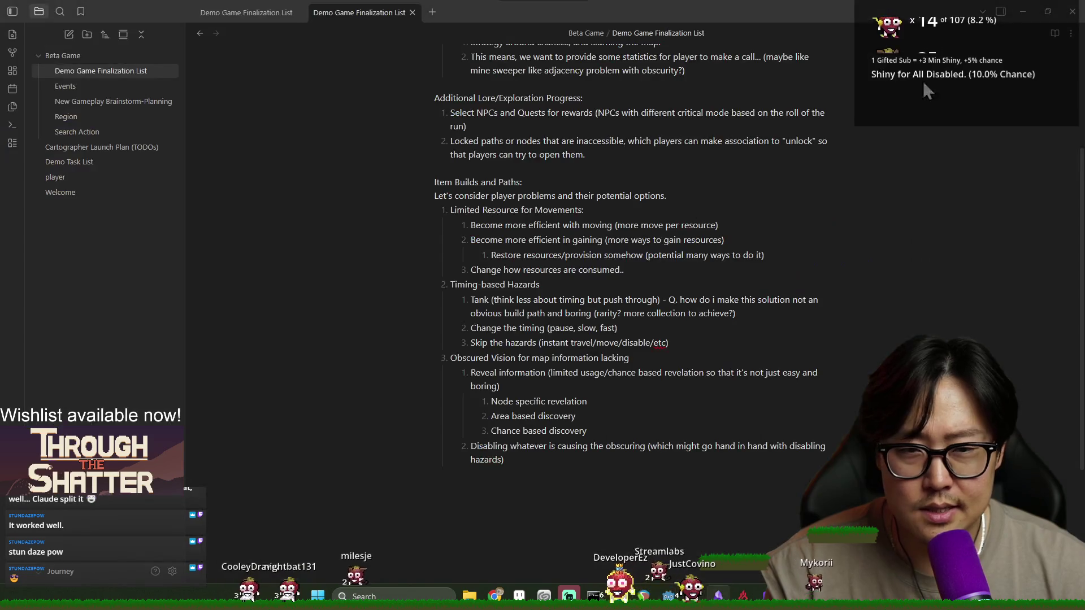
pyautogui.click(1072, 13)
pyautogui.hotkey('alt', 'Tab')
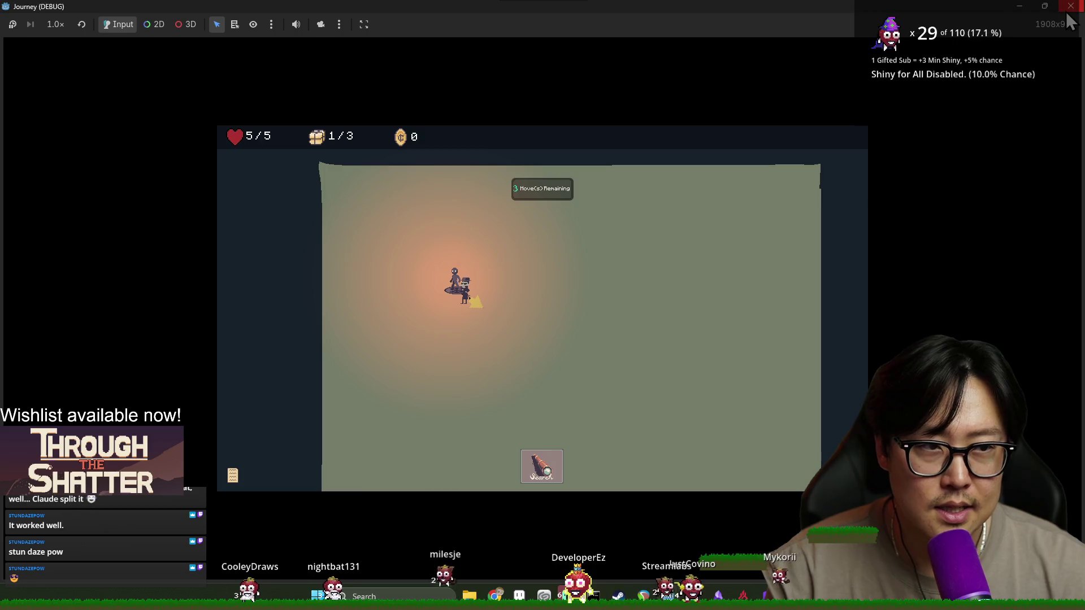
pyautogui.click(1071, 7)
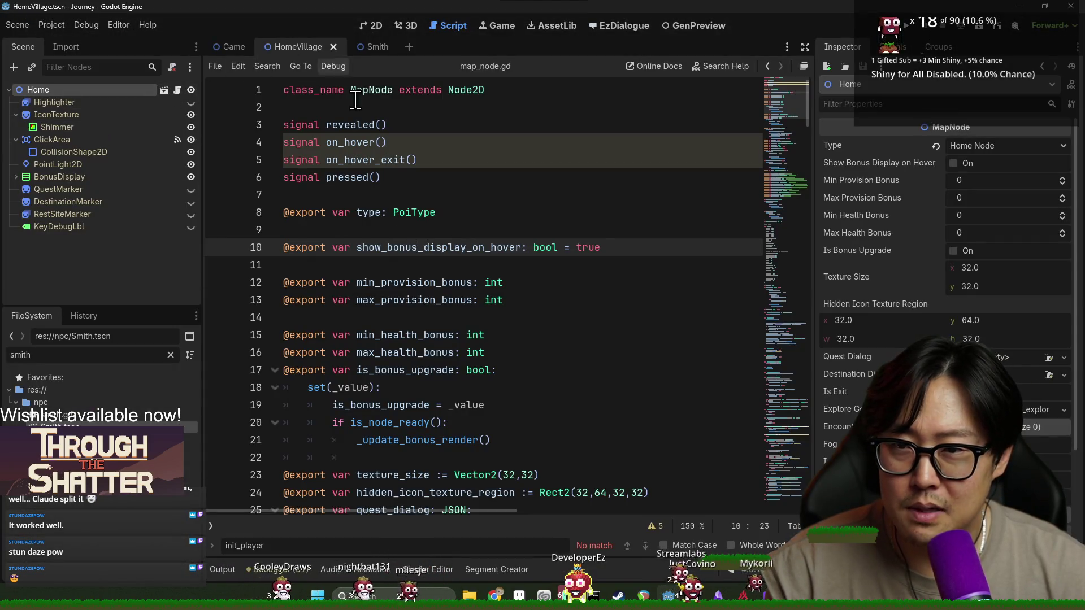
# Step: Filter the FileSystem for 'journey' and reopen JourneyMode.tscn
pyautogui.write('journey')
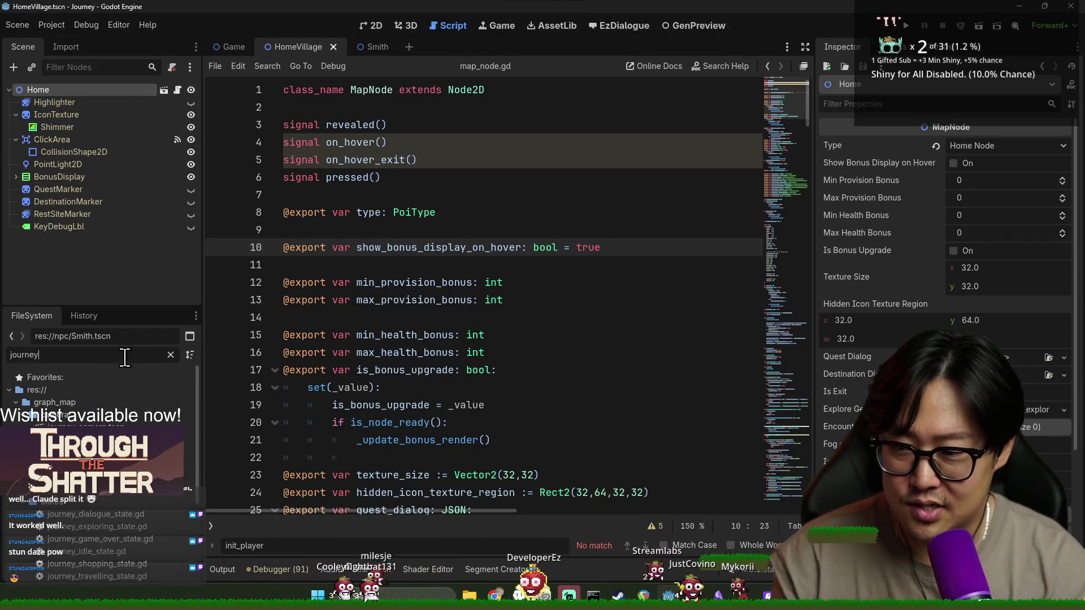
pyautogui.doubleClick(62, 427)
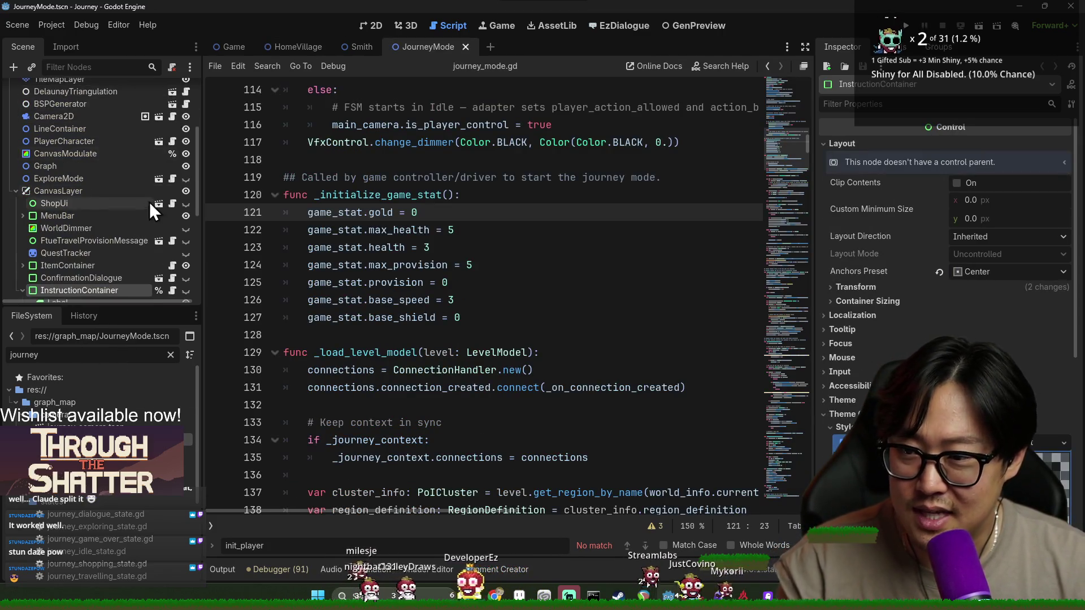